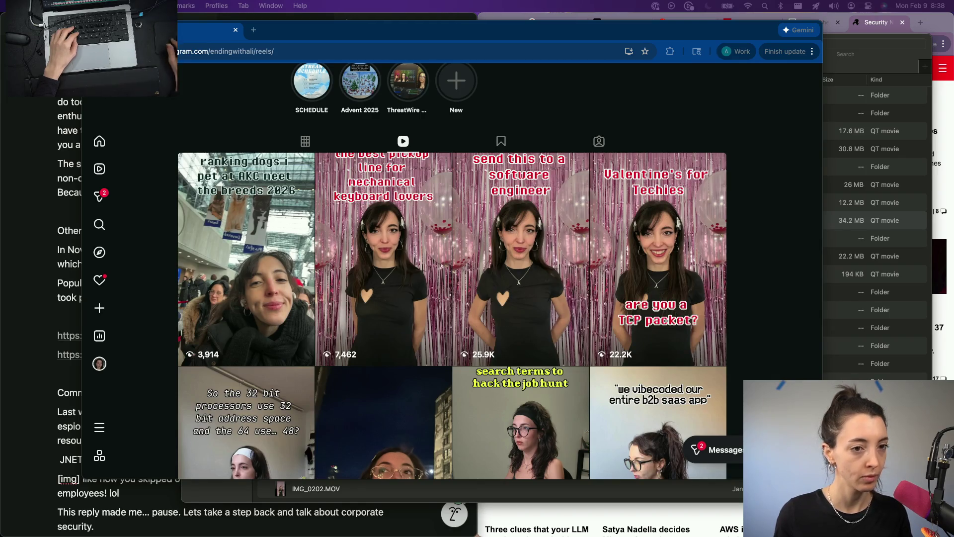
Search Google for 'harddrives' in a new Chrome tab and scroll through the product listings.
{"action": "key", "text": "ctrl+Up"}
{"action": "left_click", "coordinate": [808, 357]}
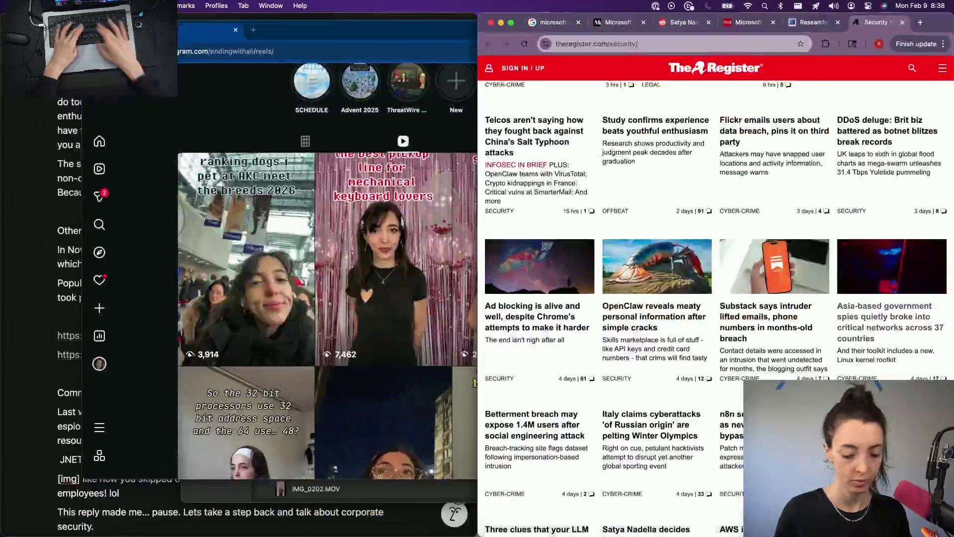
{"action": "key", "text": "super+t"}
{"action": "type", "text": "harddrives"}
{"action": "key", "text": "Return"}
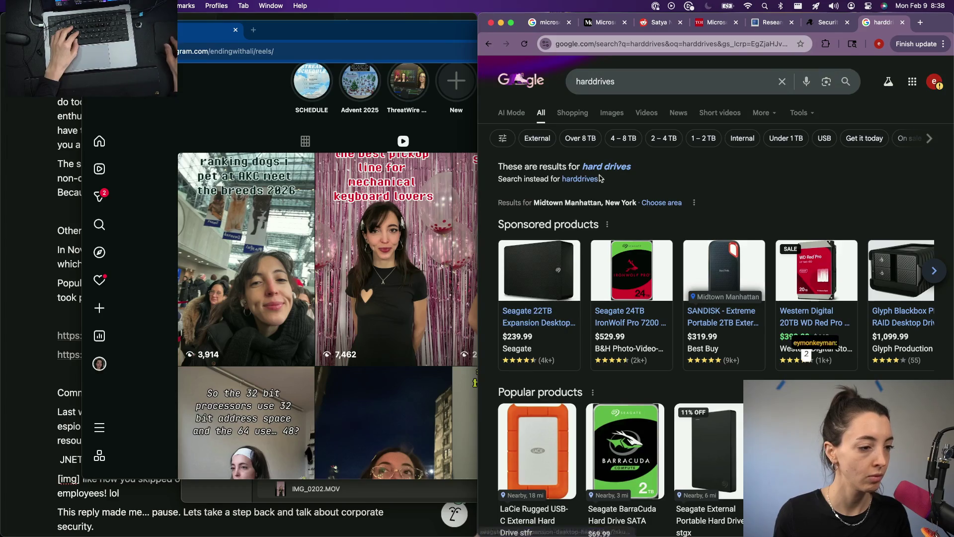
{"action": "scroll", "coordinate": [587, 238], "scroll_direction": "down", "scroll_amount": 6}
{"action": "scroll", "coordinate": [572, 298], "scroll_direction": "down", "scroll_amount": 3}
{"action": "scroll", "coordinate": [562, 354], "scroll_direction": "down", "scroll_amount": 4}
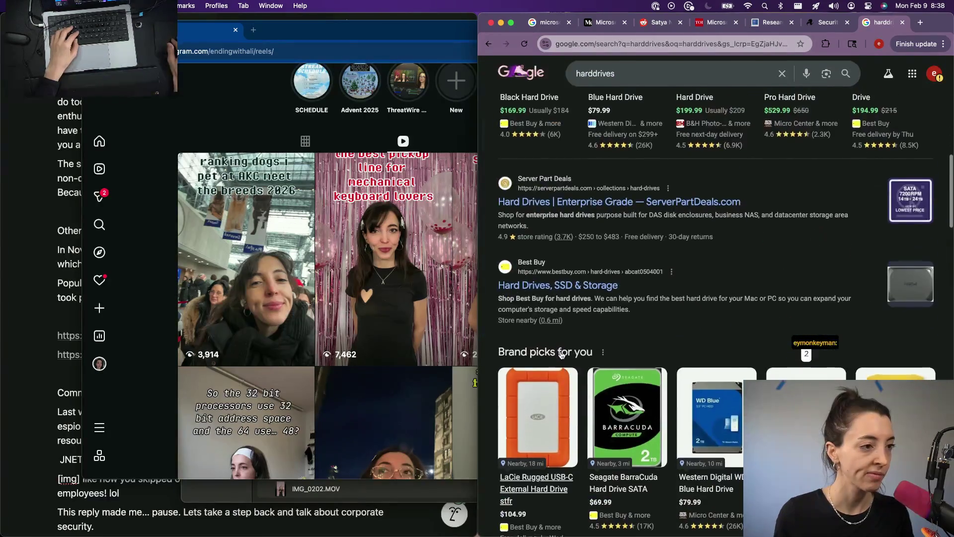
{"action": "key", "text": "ctrl+Up"}
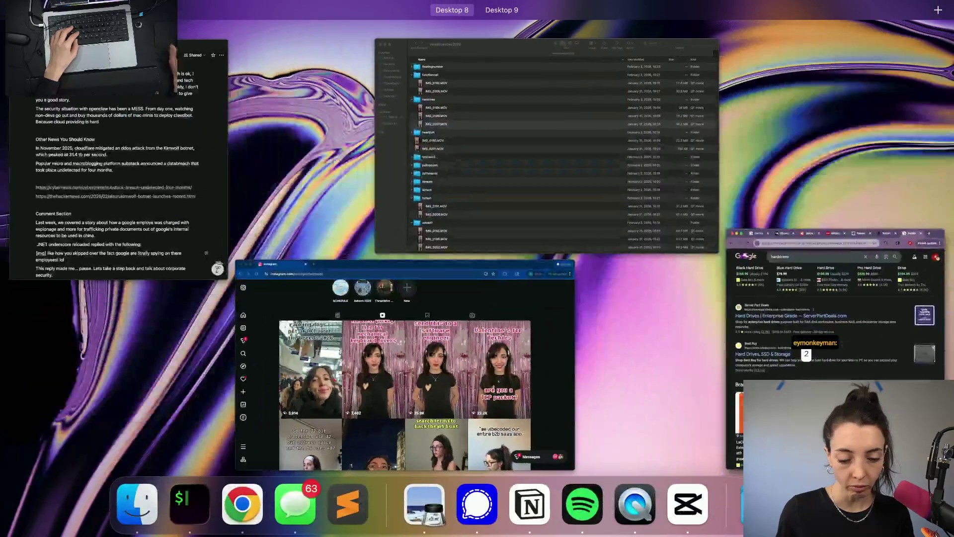
Exit Mission Control with Escape so the desktop and Chrome windows reappear.
{"action": "key", "text": "Escape"}
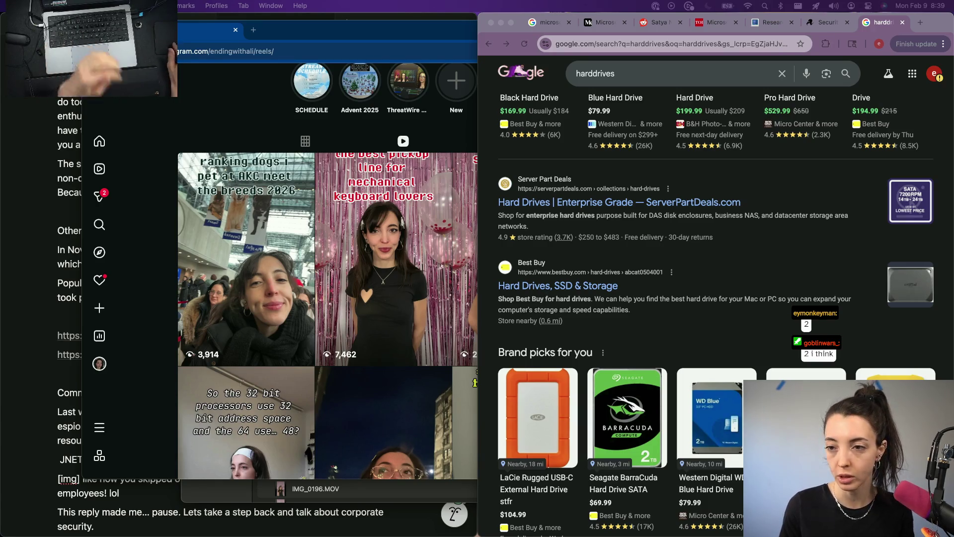
Split IMG_0207.MOV at 00:00:00:15 and delete the opening piece, leaving 00:00:03:21.
{"action": "left_click", "coordinate": [716, 516]}
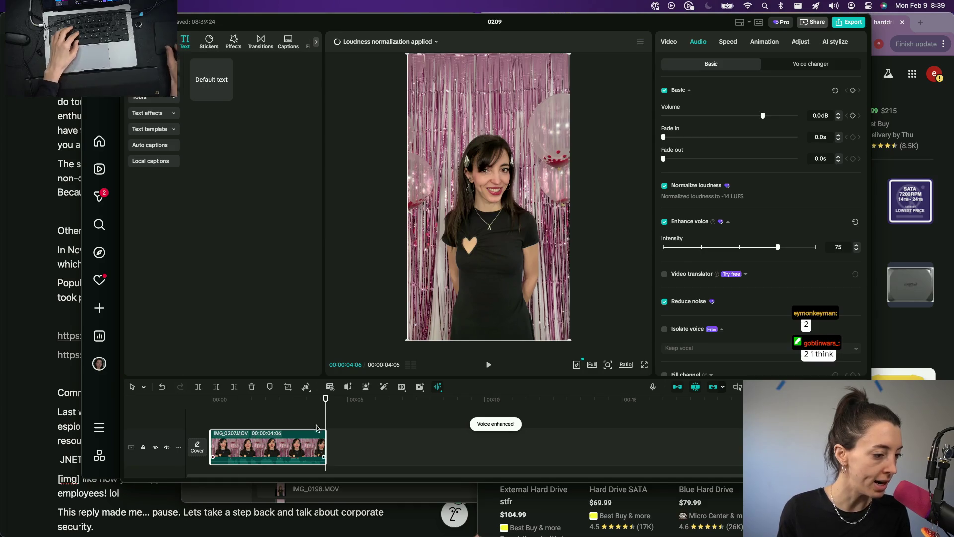
{"action": "key", "text": "space"}
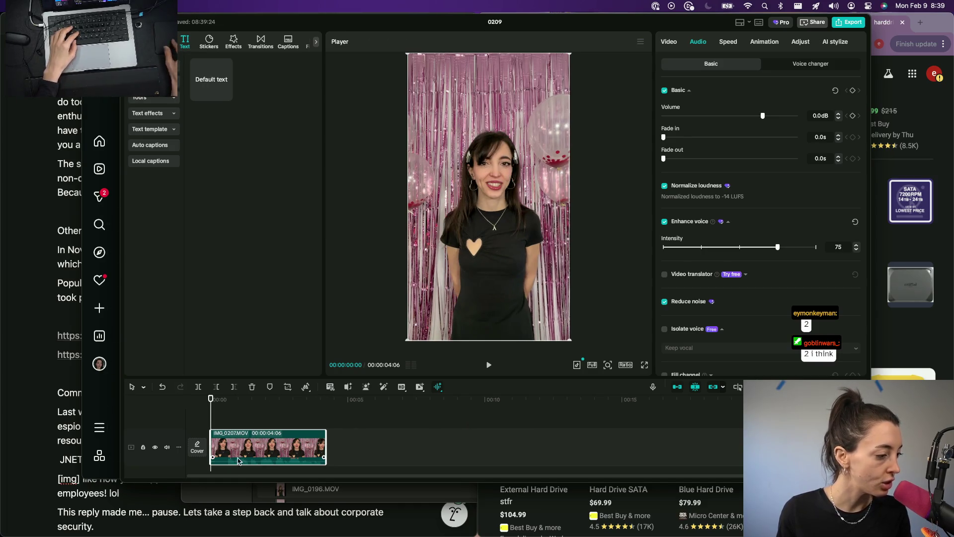
{"action": "key", "text": "space"}
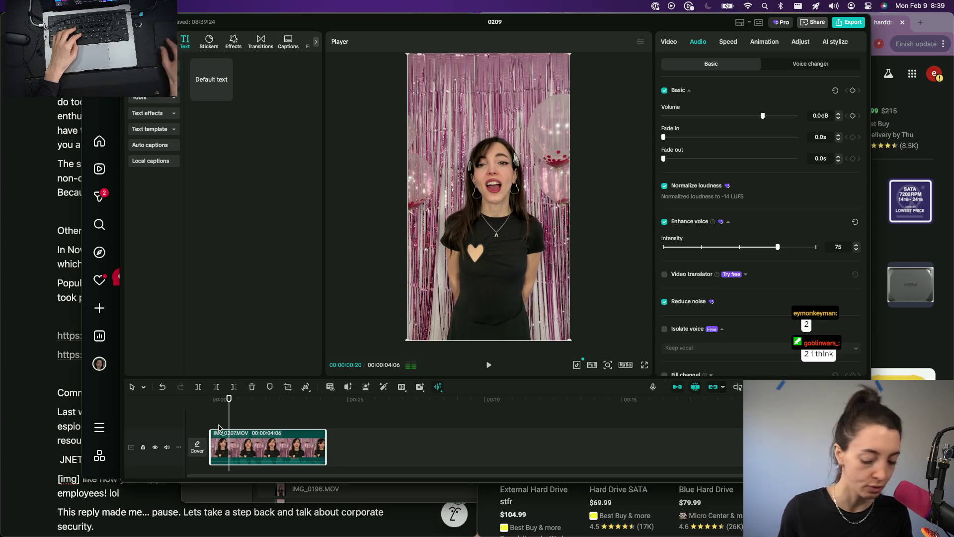
{"action": "key", "text": "Left"}
{"action": "key", "text": "Left"}
{"action": "key", "text": "Left"}
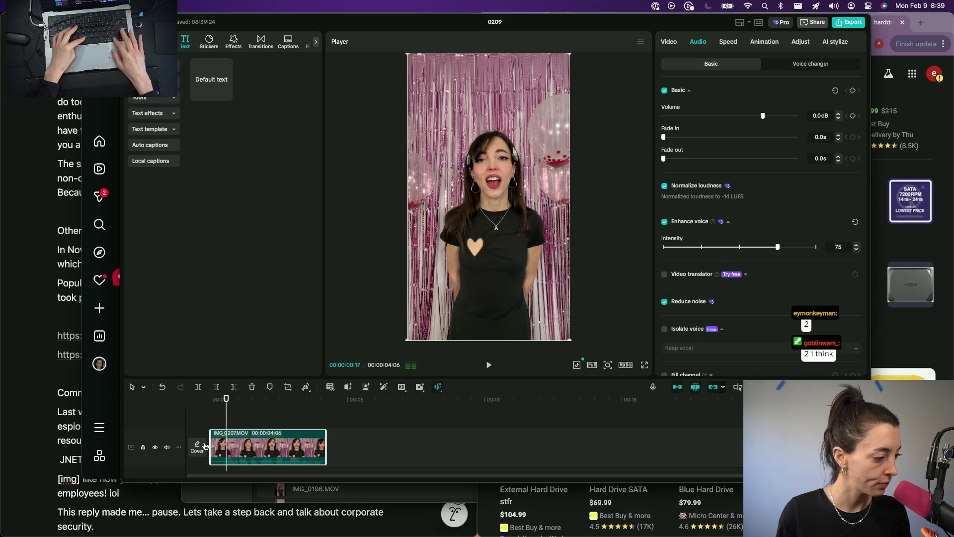
{"action": "key", "text": "Left"}
{"action": "key", "text": "Left"}
{"action": "key", "text": "super+b"}
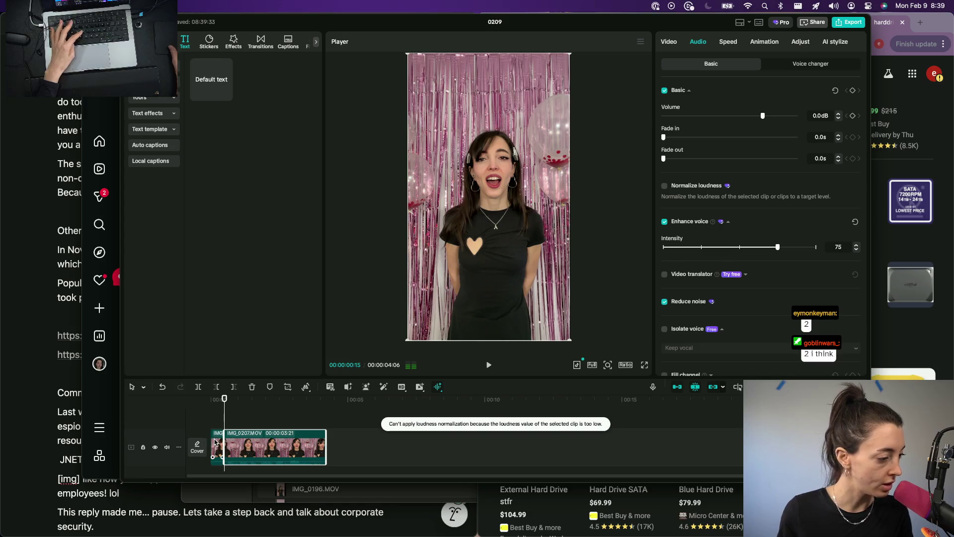
{"action": "left_click", "coordinate": [215, 442]}
{"action": "key", "text": "Delete"}
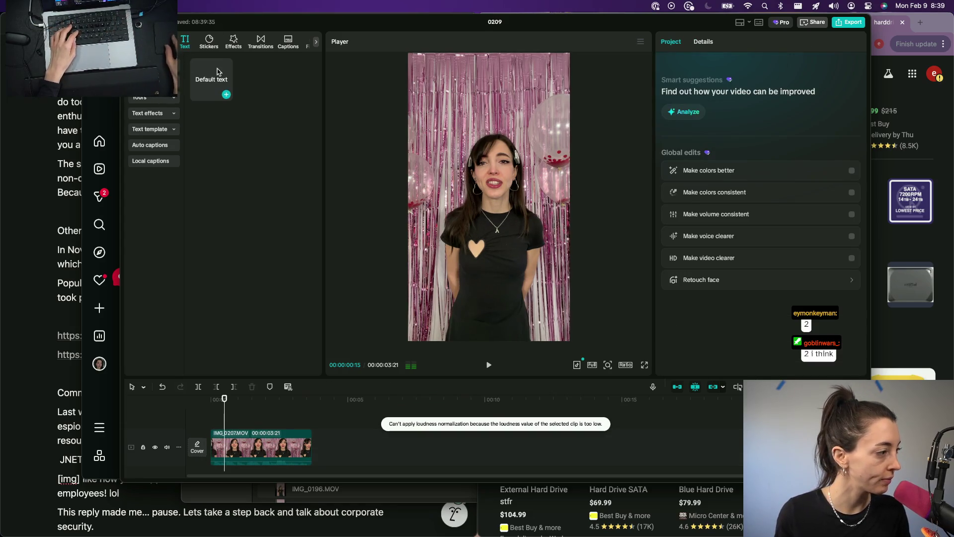
Add a red Pixel Operator 'i have a thing' caption near the top, plus a second default text clip.
{"action": "mouse_move", "coordinate": [217, 72]}
{"action": "left_mouse_down"}
{"action": "mouse_move", "coordinate": [283, 427]}
{"action": "mouse_move", "coordinate": [313, 419]}
{"action": "left_mouse_up"}
{"action": "triple_click", "coordinate": [706, 88]}
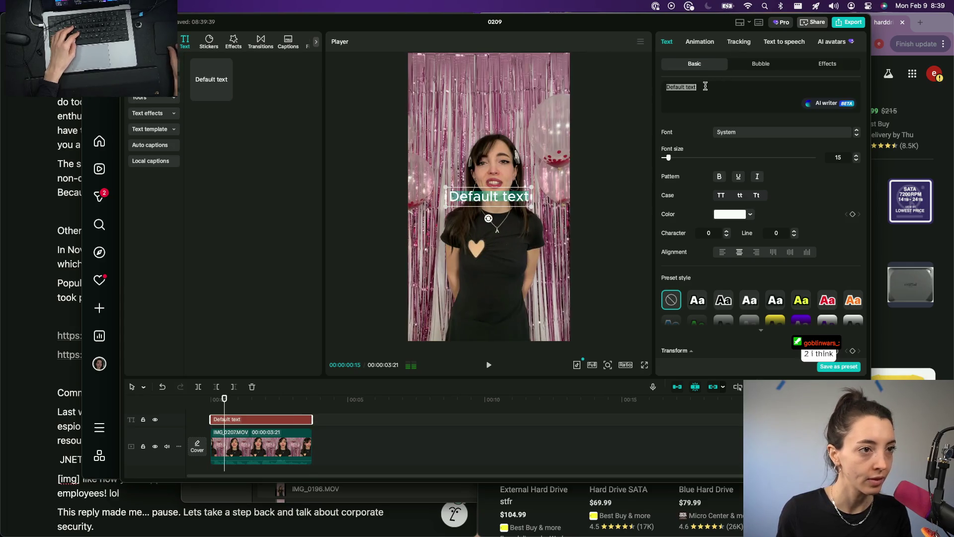
{"action": "type", "text": "i have a thing"}
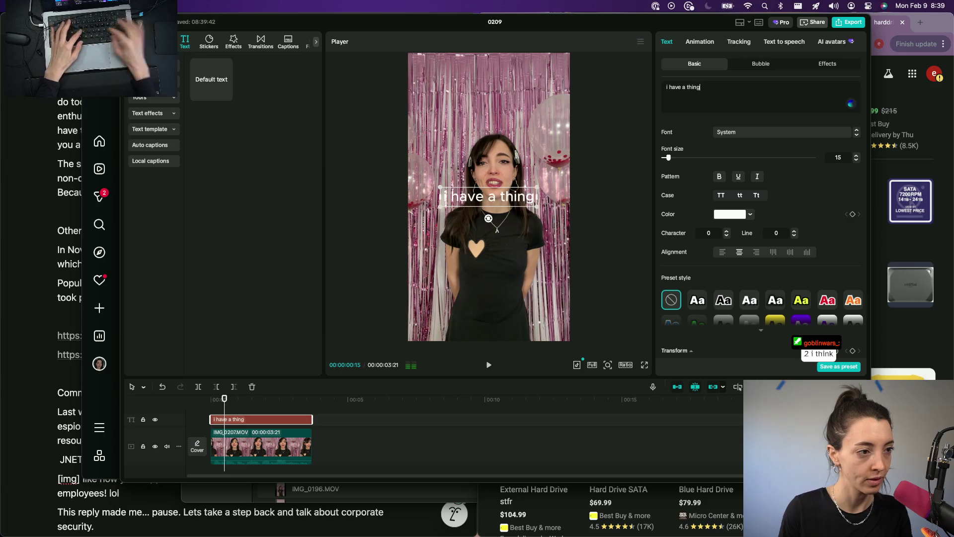
{"action": "left_click", "coordinate": [720, 138]}
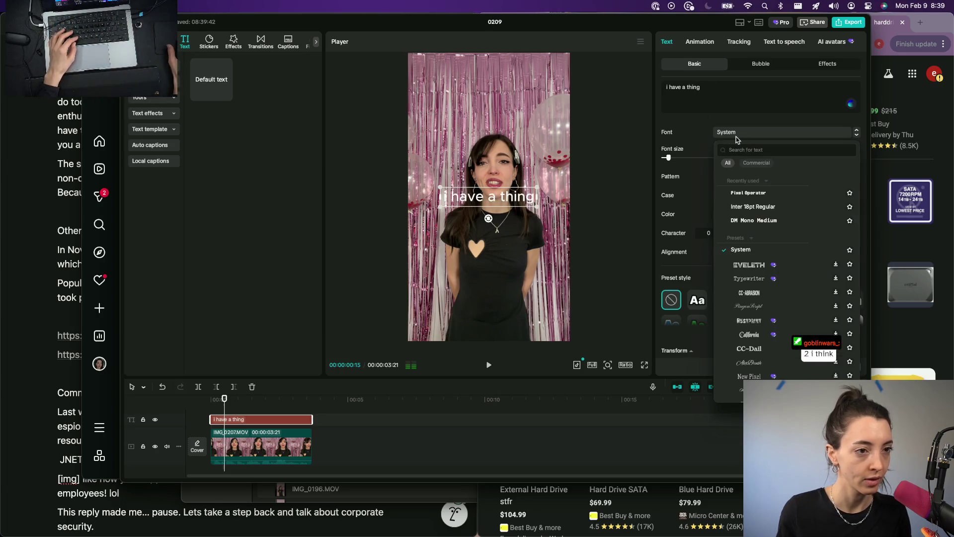
{"action": "left_click", "coordinate": [751, 198]}
{"action": "left_click", "coordinate": [828, 301]}
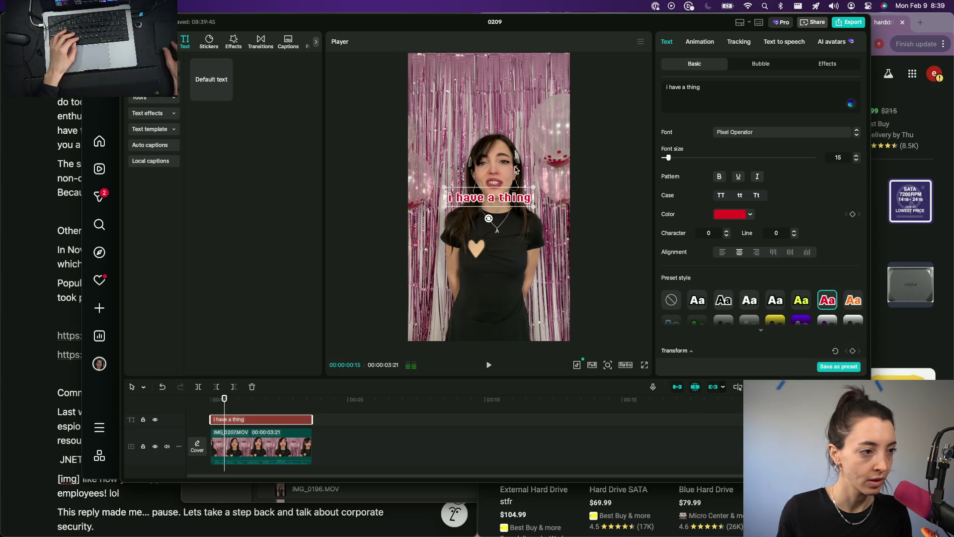
{"action": "left_click_drag", "start_coordinate": [514, 202], "coordinate": [512, 113]}
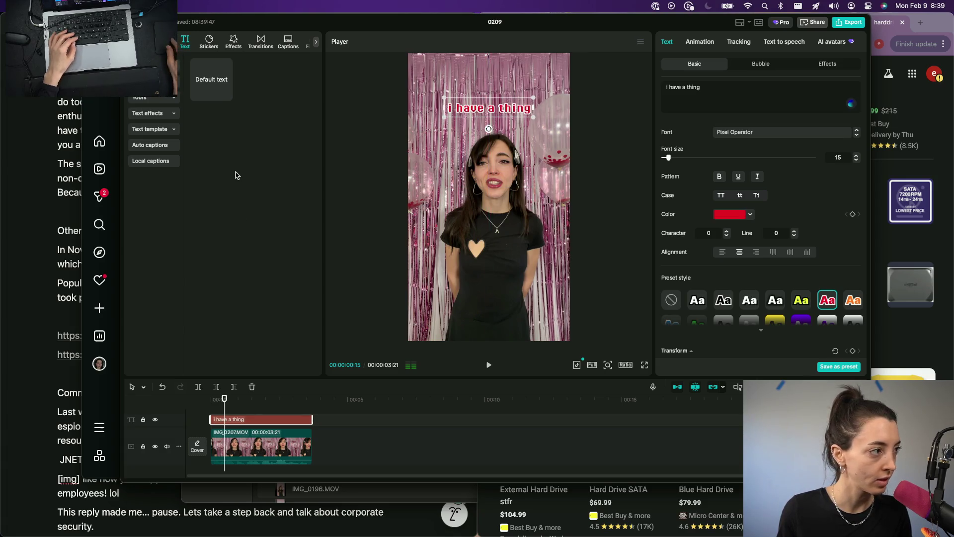
{"action": "left_click_drag", "start_coordinate": [224, 94], "coordinate": [323, 415]}
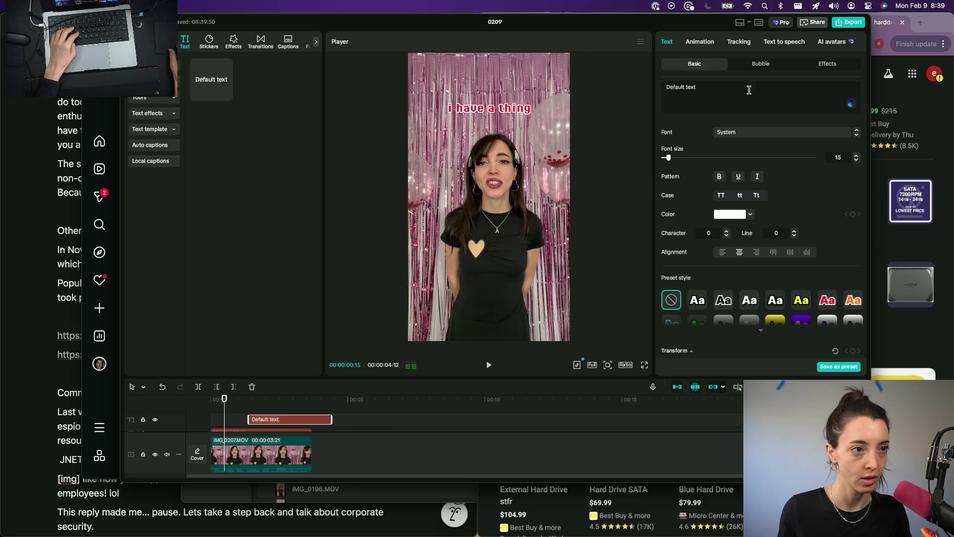
Make the second caption read 'for really big' / 'hard drives' and trim it to end with the video.
{"action": "type", "text": "for really"}
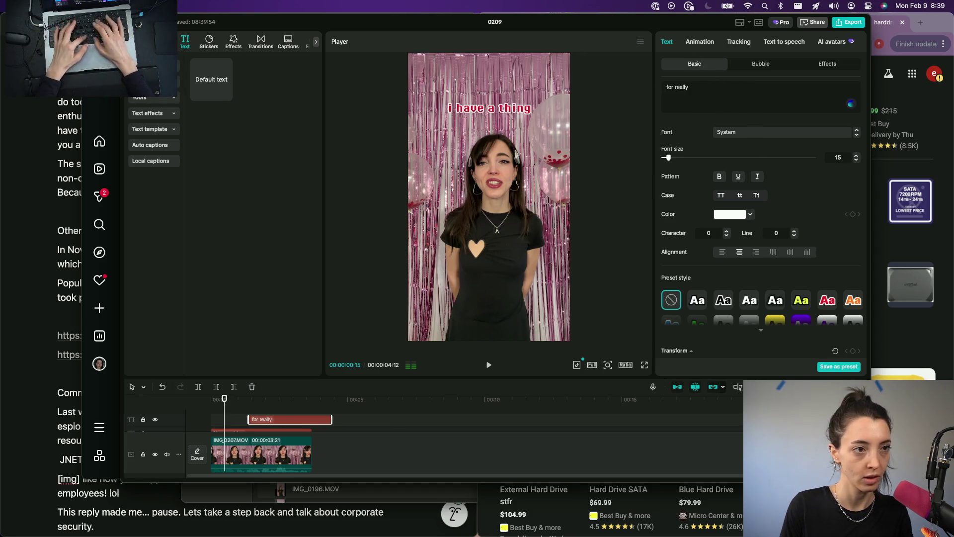
{"action": "type", "text": " big"}
{"action": "key", "text": "Return"}
{"action": "type", "text": "hard drives"}
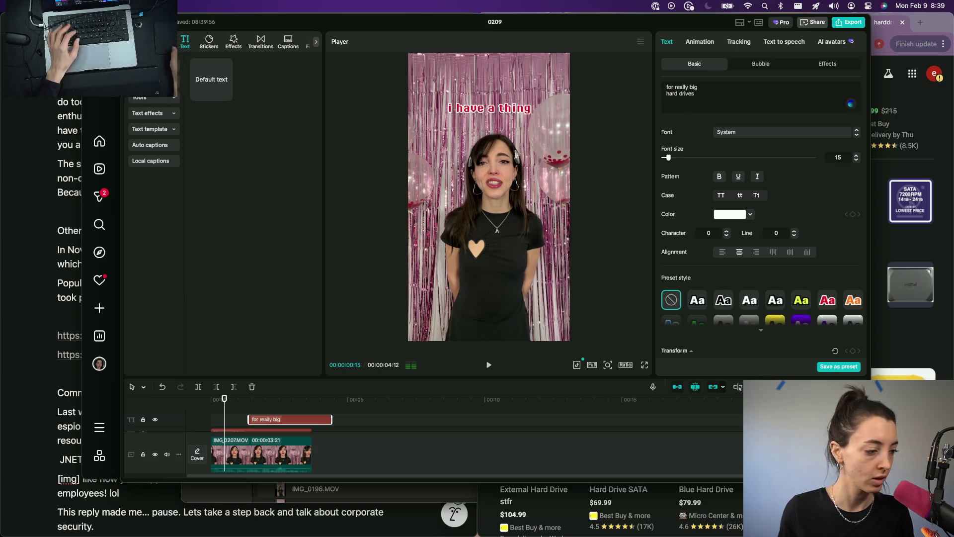
{"action": "left_click_drag", "start_coordinate": [332, 419], "coordinate": [311, 421]}
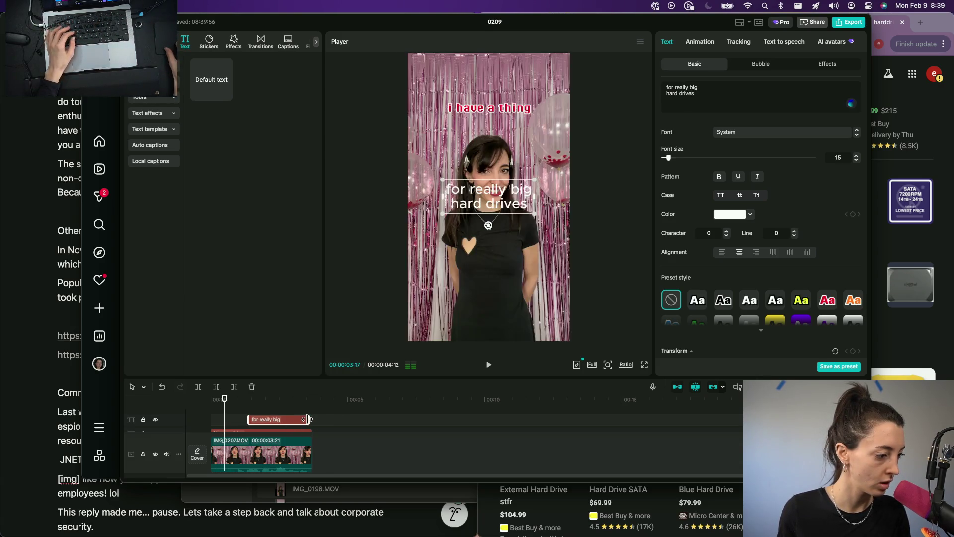
{"action": "key", "text": "space"}
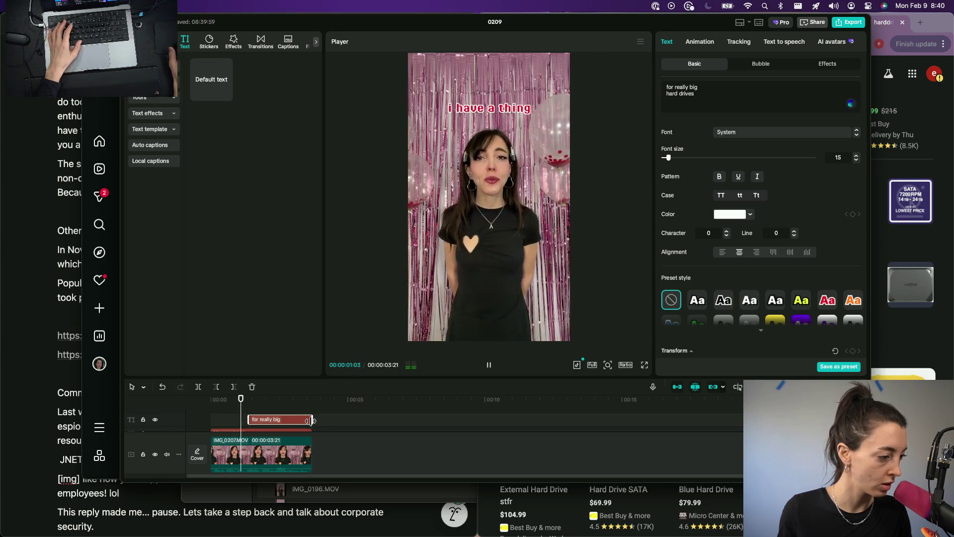
{"action": "key", "text": "space"}
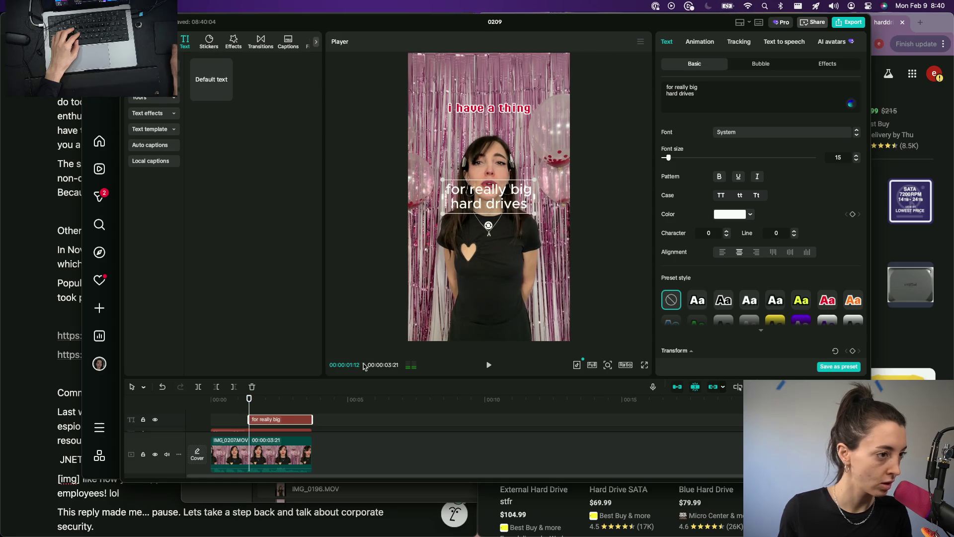
Style the second caption red Pixel Operator and place it low in the frame.
{"action": "left_click", "coordinate": [825, 303]}
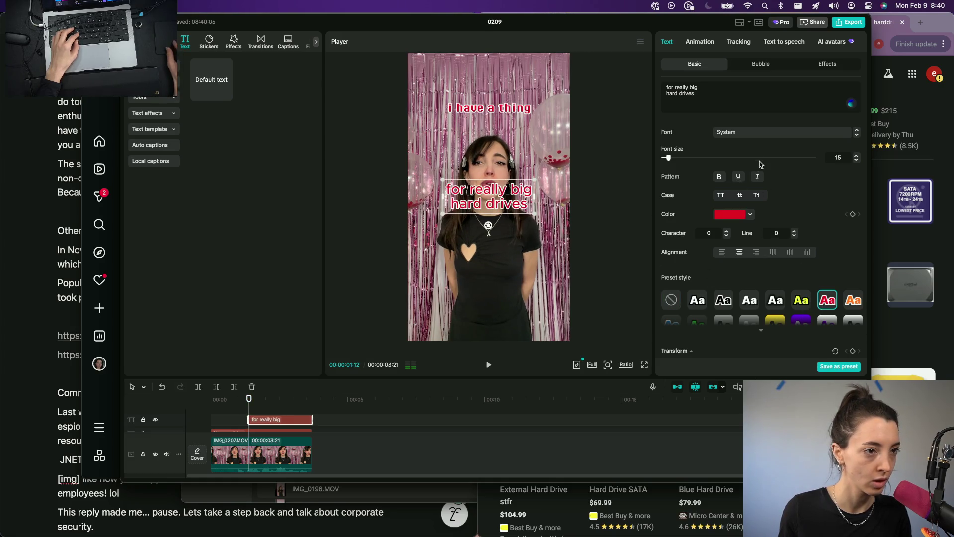
{"action": "left_click", "coordinate": [748, 133]}
{"action": "left_click", "coordinate": [753, 193]}
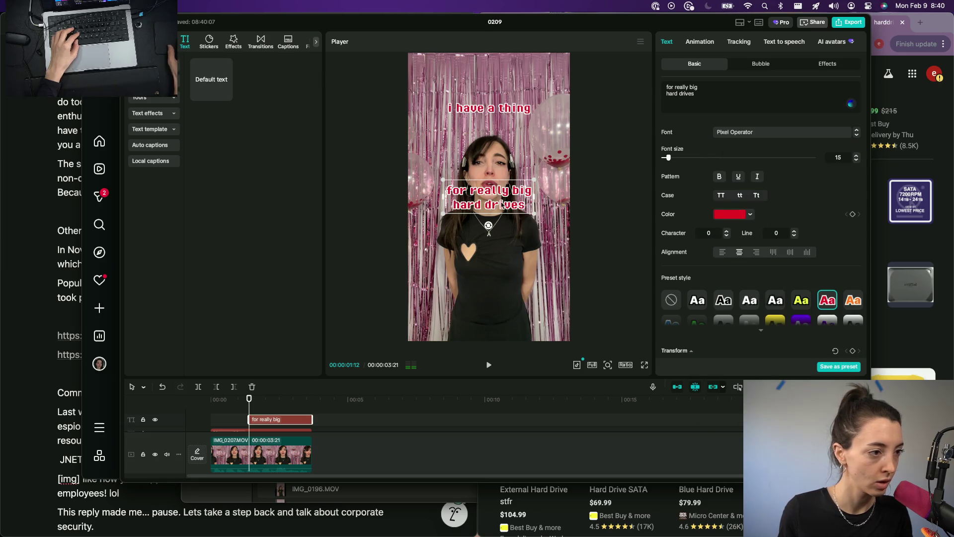
{"action": "left_click_drag", "start_coordinate": [502, 204], "coordinate": [505, 305]}
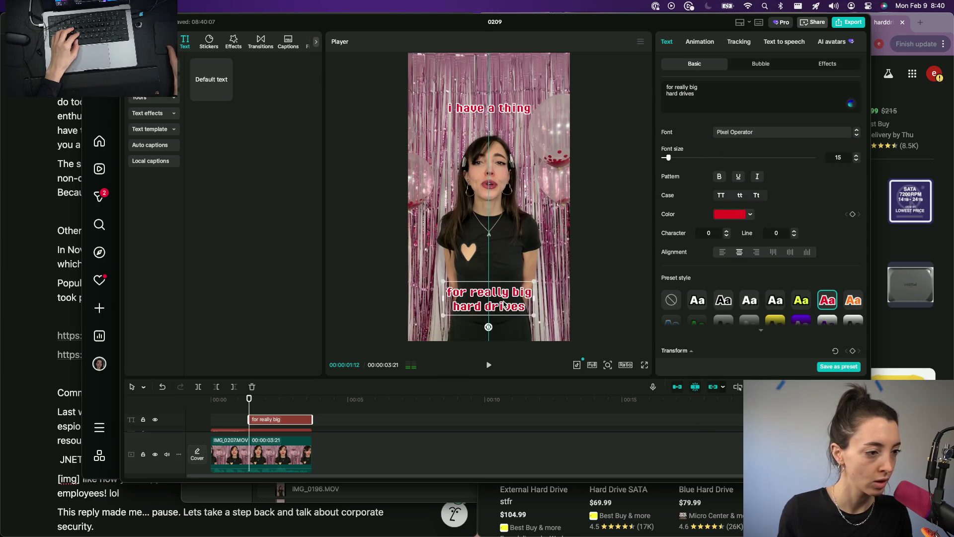
{"action": "left_click_drag", "start_coordinate": [504, 305], "coordinate": [506, 293]}
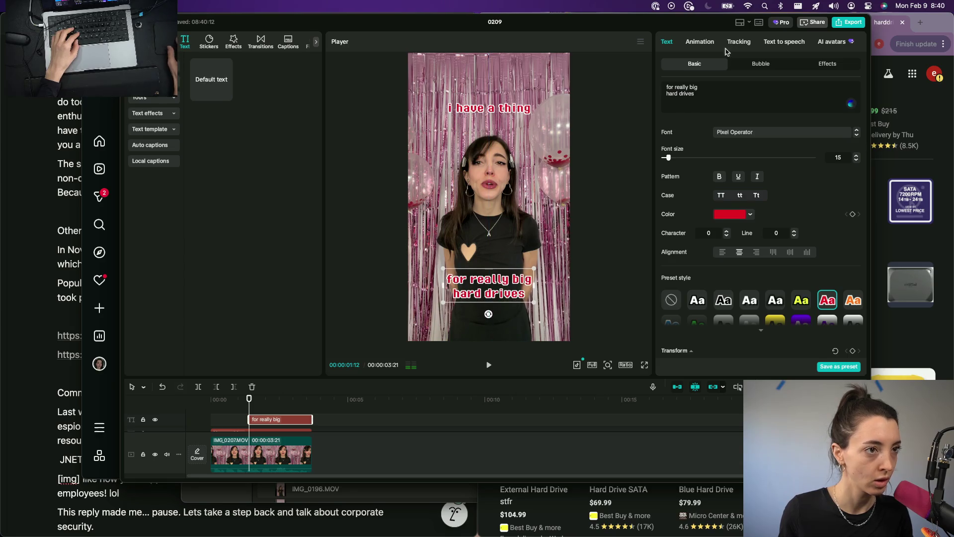
Normalize the video clip's loudness to -14 LUFS and bring up the Export dialog.
{"action": "left_click", "coordinate": [295, 452]}
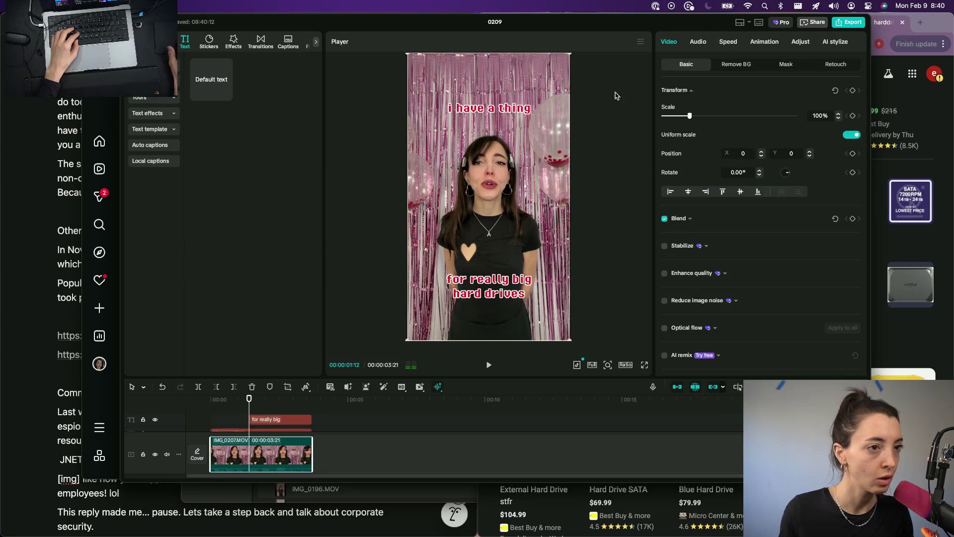
{"action": "left_click", "coordinate": [699, 41]}
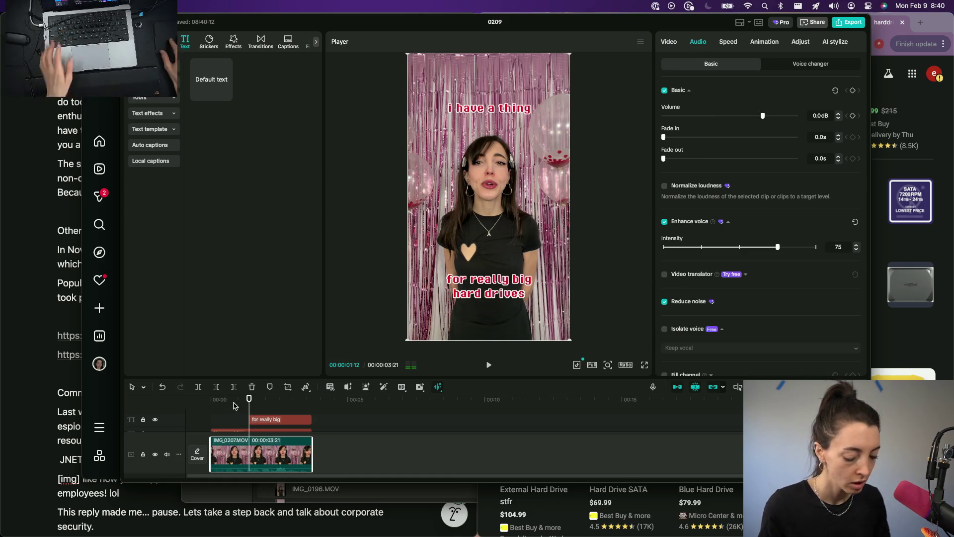
{"action": "key", "text": "space"}
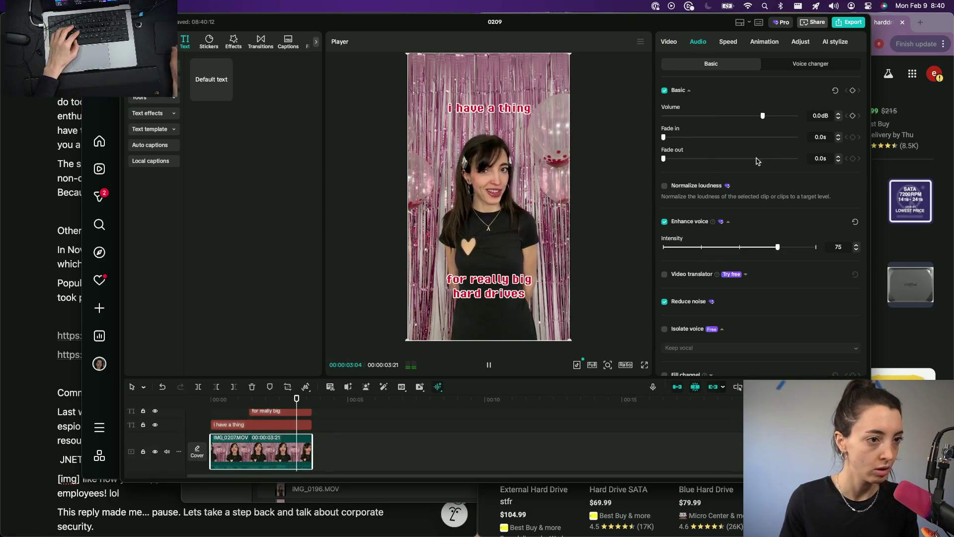
{"action": "key", "text": "space"}
{"action": "left_click", "coordinate": [665, 185]}
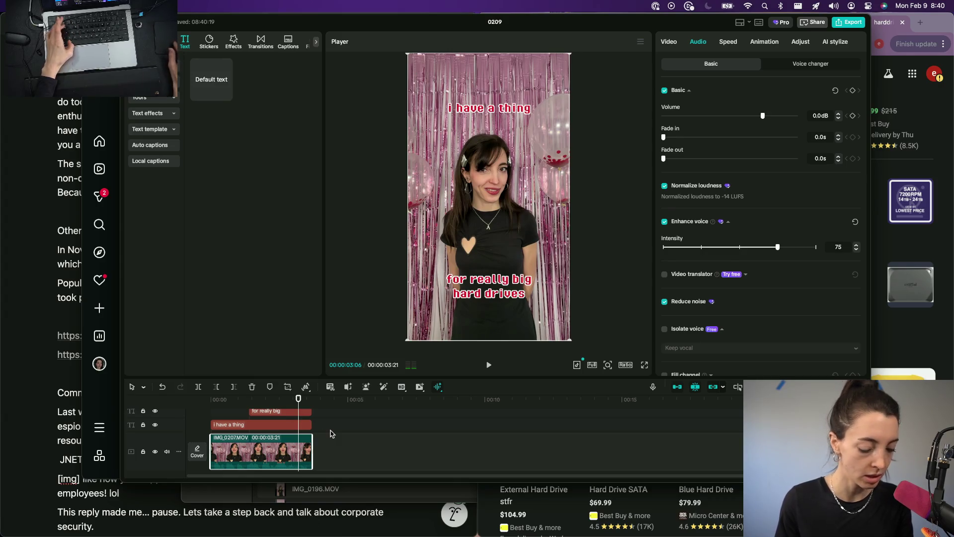
{"action": "left_click", "coordinate": [840, 24]}
Export the video as 'bigharddrives' into the hardrives folder and close the share panel.
{"action": "left_click", "coordinate": [563, 115]}
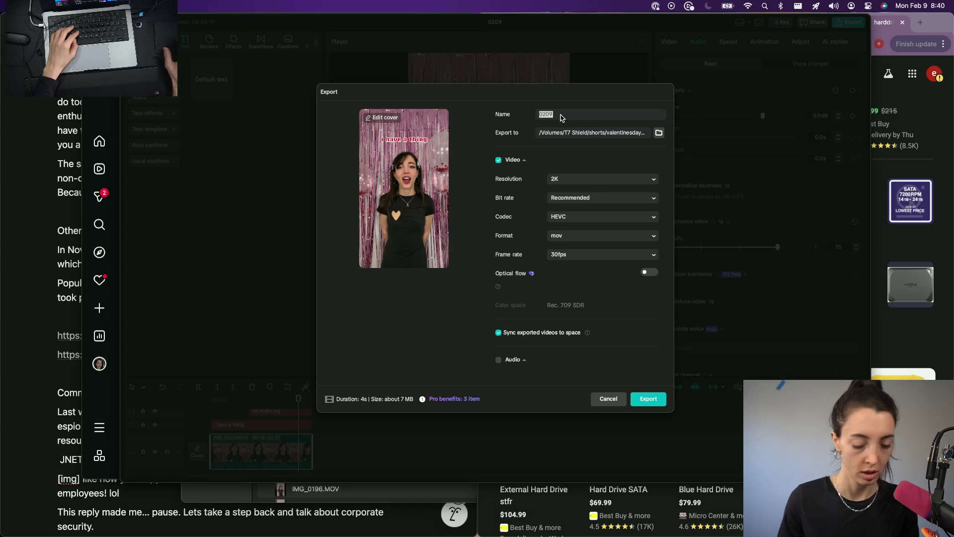
{"action": "double_click", "coordinate": [562, 117]}
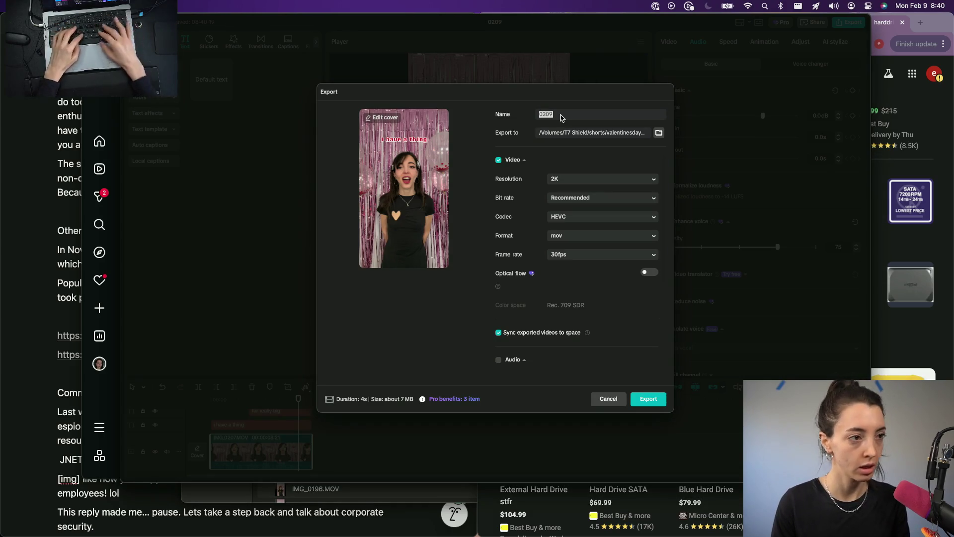
{"action": "type", "text": "bighardd"}
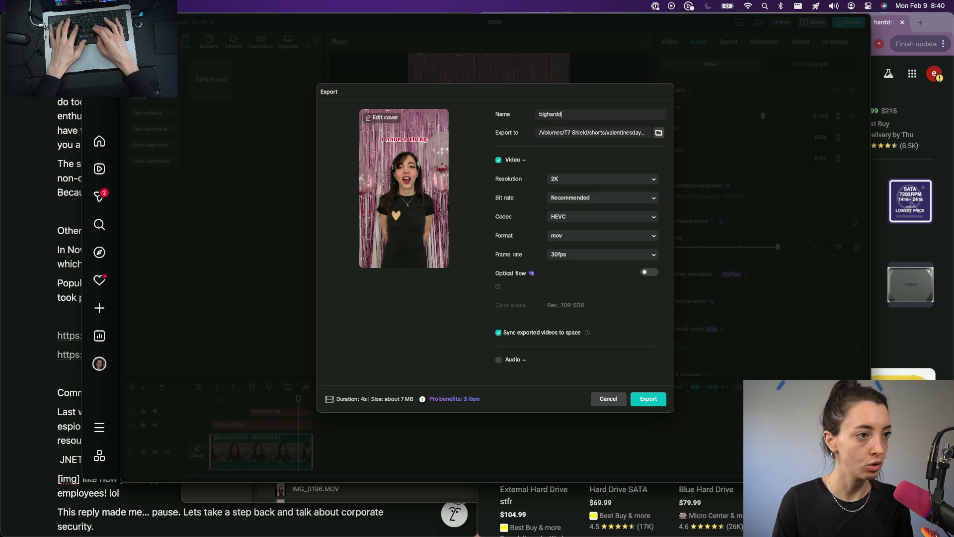
{"action": "type", "text": "rives"}
{"action": "left_click", "coordinate": [657, 135]}
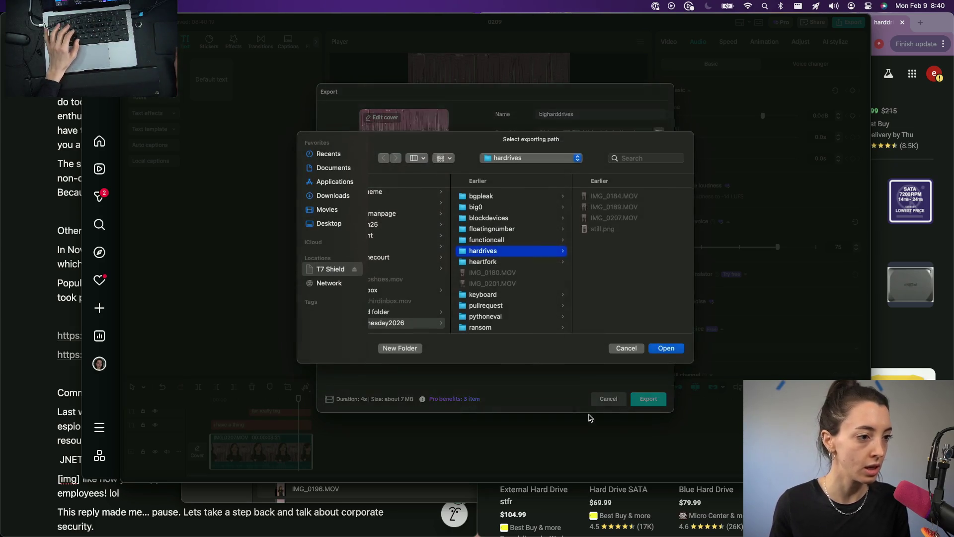
{"action": "left_click", "coordinate": [663, 350]}
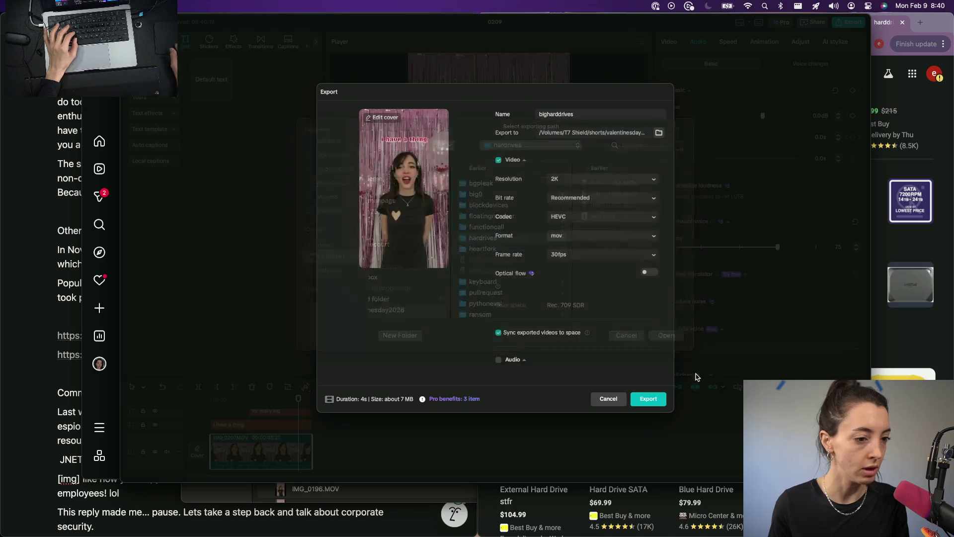
{"action": "left_click", "coordinate": [649, 398]}
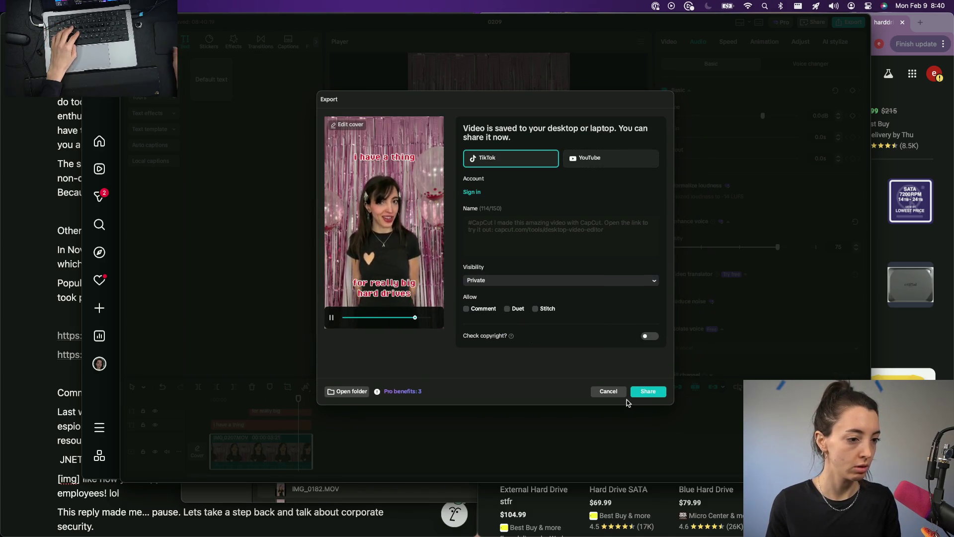
{"action": "left_click", "coordinate": [608, 392]}
Start the 'for really big' caption earlier, move it up, and remove its 'hard drives' line.
{"action": "left_click", "coordinate": [236, 412]}
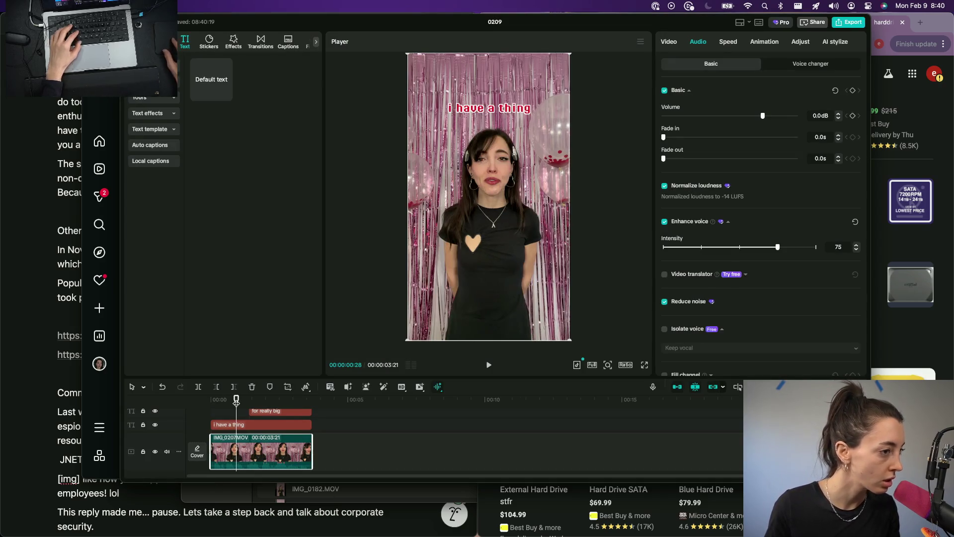
{"action": "key", "text": "space"}
{"action": "left_click", "coordinate": [212, 405]}
{"action": "key", "text": "space"}
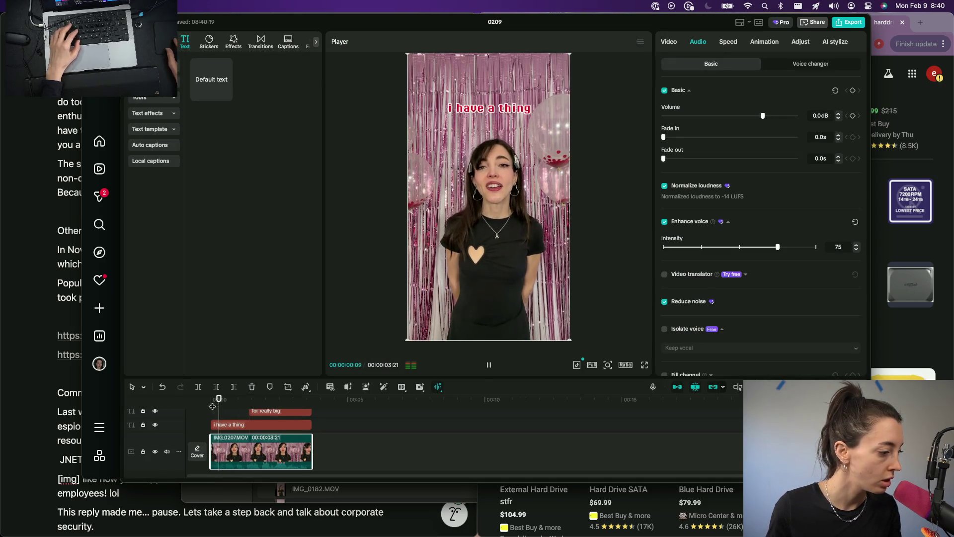
{"action": "key", "text": "space"}
{"action": "left_click_drag", "start_coordinate": [249, 413], "coordinate": [236, 412]}
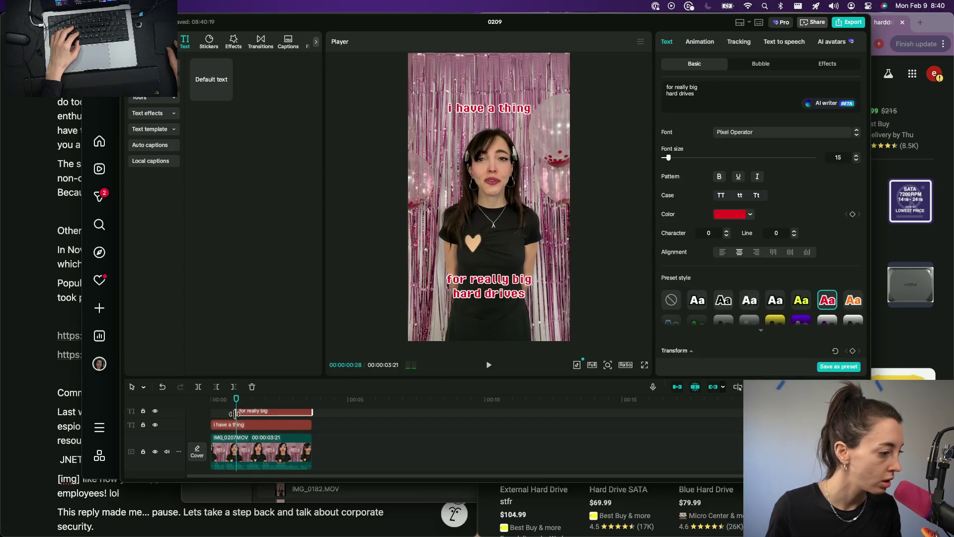
{"action": "key", "text": "space"}
{"action": "key", "text": "space"}
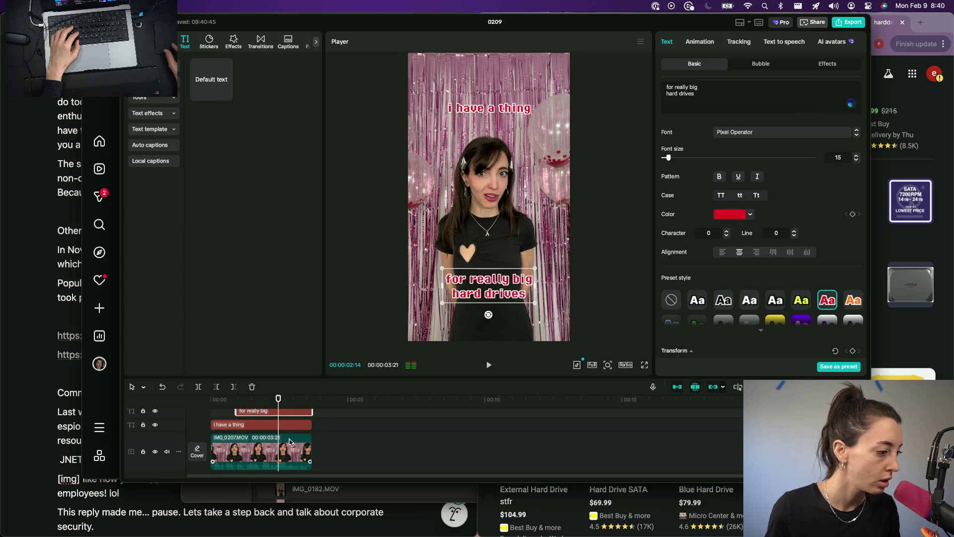
{"action": "left_click_drag", "start_coordinate": [513, 288], "coordinate": [514, 238]}
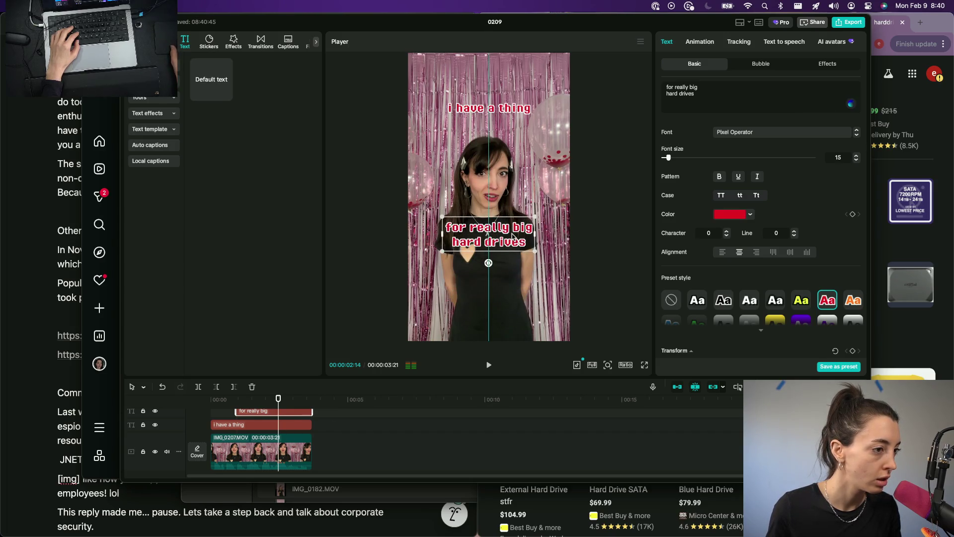
{"action": "key", "text": "BackSpace"}
{"action": "key", "text": "BackSpace"}
{"action": "key", "text": "BackSpace"}
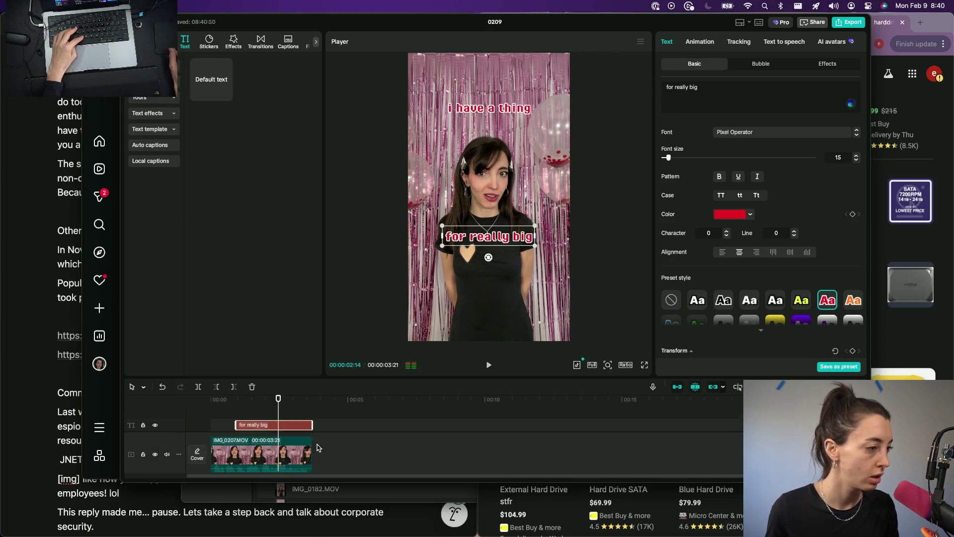
Add a new, shorter text clip filled with the red 'hard drives' caption text.
{"action": "left_click_drag", "start_coordinate": [211, 79], "coordinate": [287, 421]}
{"action": "left_click_drag", "start_coordinate": [366, 421], "coordinate": [313, 421]}
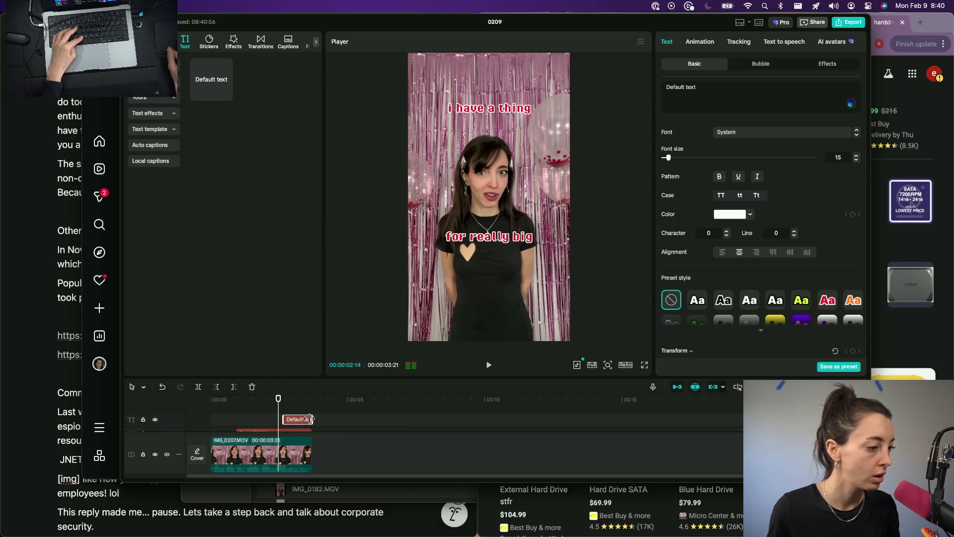
{"action": "left_click", "coordinate": [723, 98]}
{"action": "type", "text": "hard drives"}
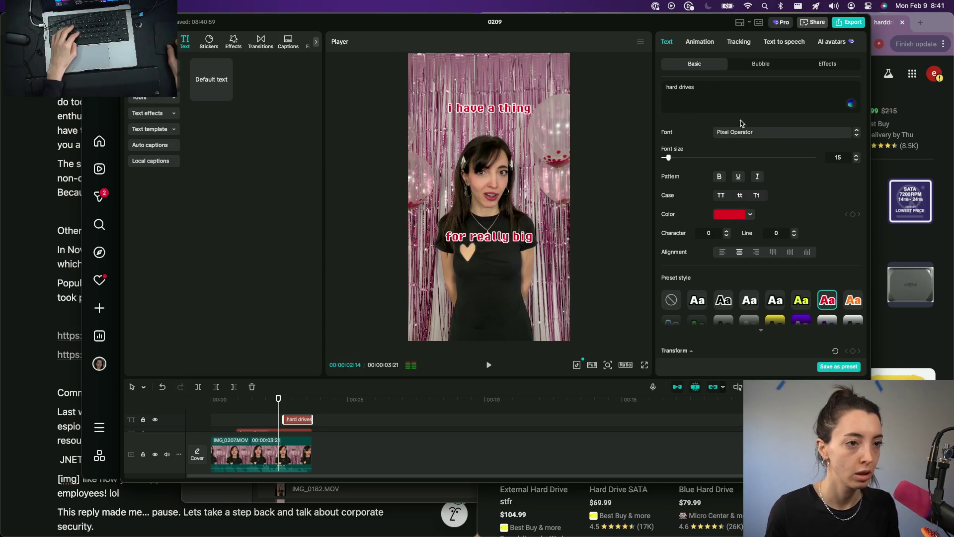
{"action": "key", "text": "BackSpace"}
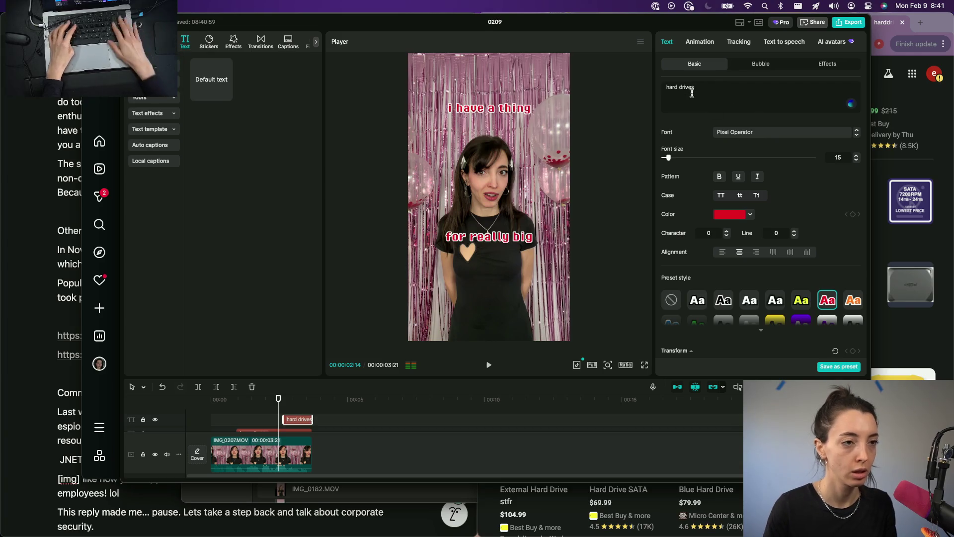
{"action": "key", "text": "BackSpace"}
{"action": "key", "text": "BackSpace"}
{"action": "key", "text": "BackSpace"}
{"action": "key", "text": "BackSpace"}
{"action": "key", "text": "BackSpace"}
{"action": "key", "text": "BackSpace"}
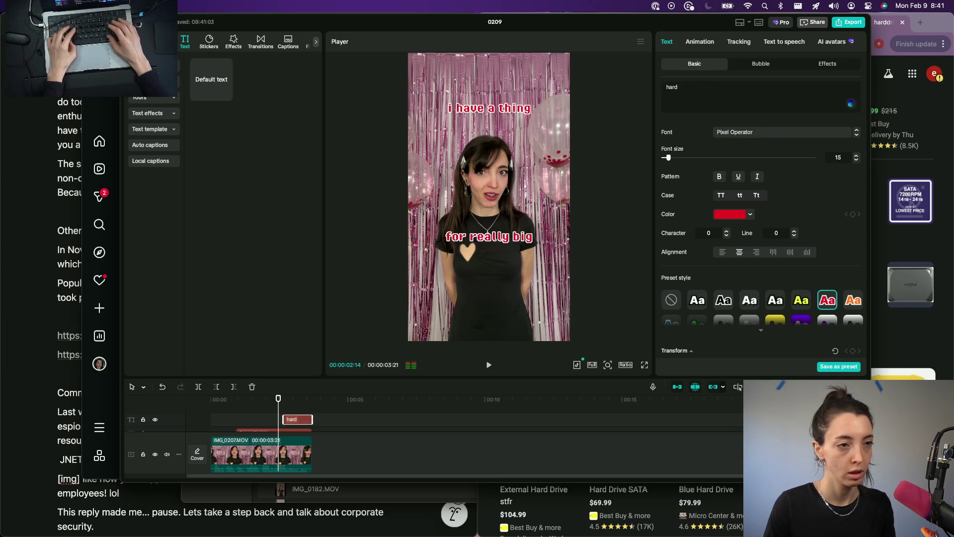
{"action": "type", "text": "drives"}
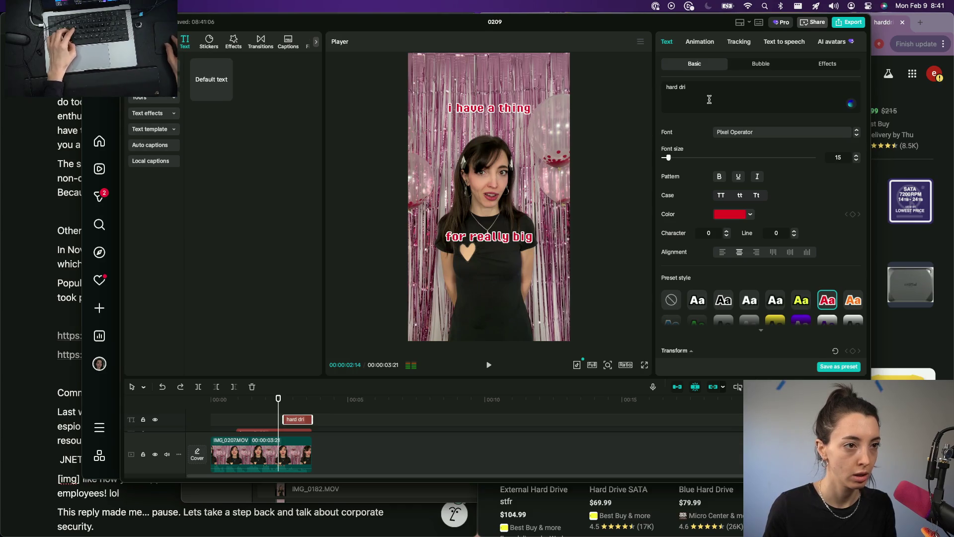
Place 'hard drives' low and stack 'for really big' under 'i have a thing' at the top.
{"action": "left_click", "coordinate": [730, 135]}
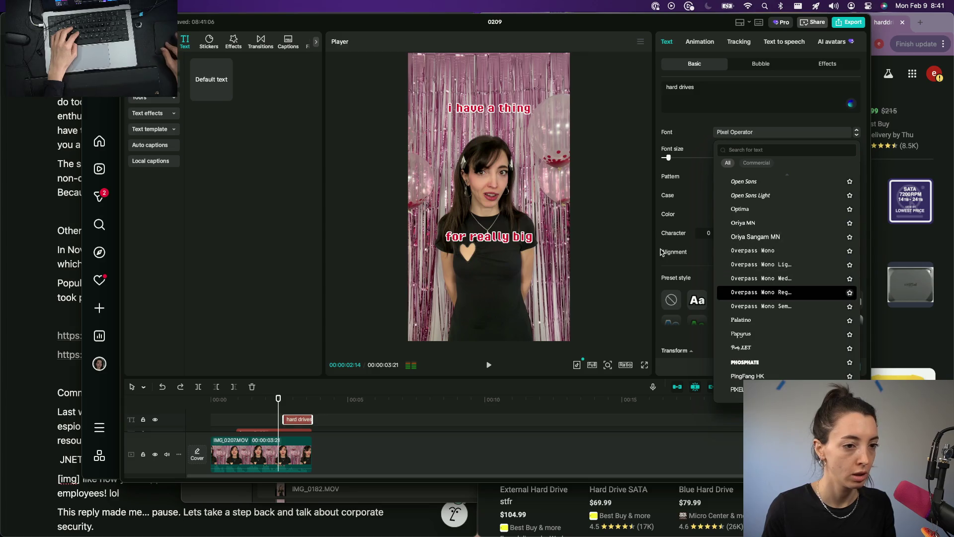
{"action": "left_click", "coordinate": [281, 428]}
{"action": "left_click_drag", "start_coordinate": [281, 428], "coordinate": [291, 406]}
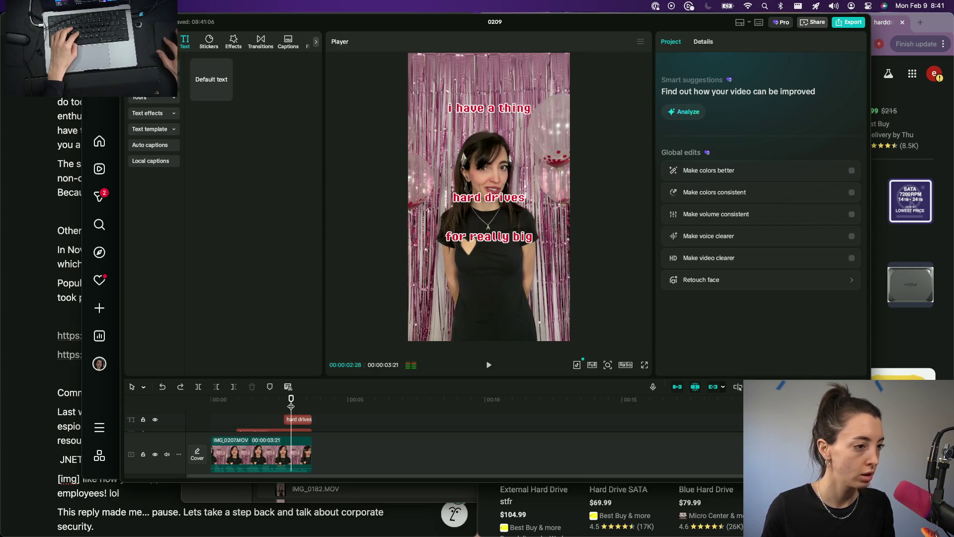
{"action": "left_click_drag", "start_coordinate": [508, 205], "coordinate": [509, 293]}
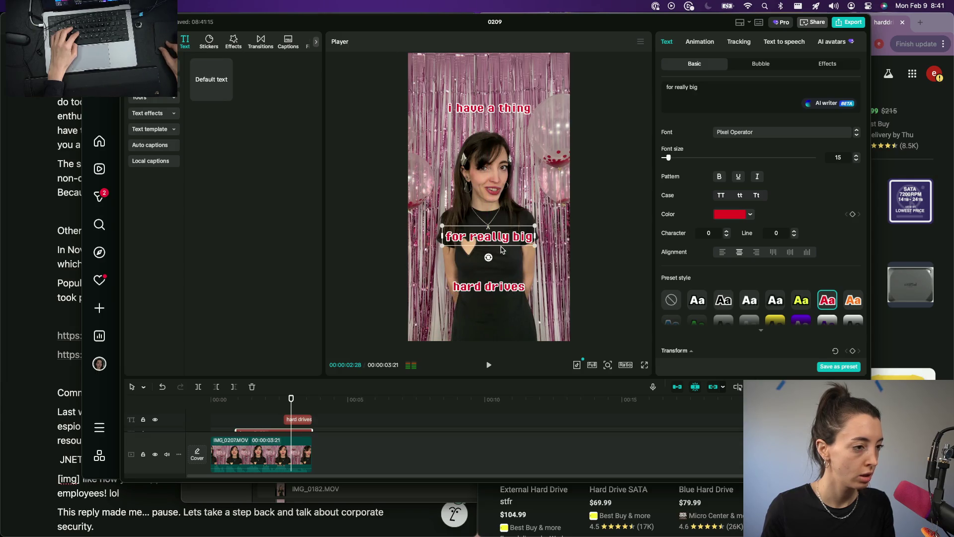
{"action": "left_click_drag", "start_coordinate": [503, 248], "coordinate": [503, 270]}
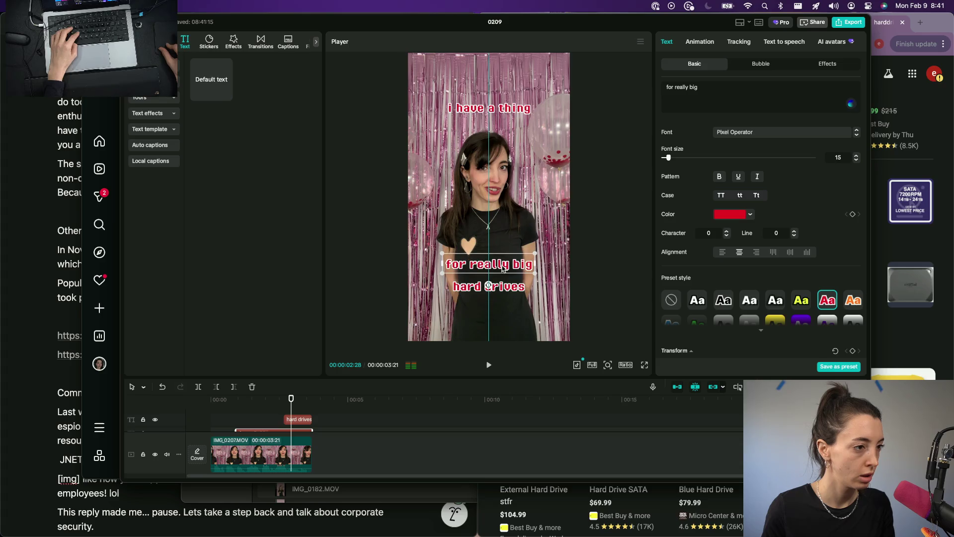
{"action": "left_click_drag", "start_coordinate": [500, 117], "coordinate": [499, 91]}
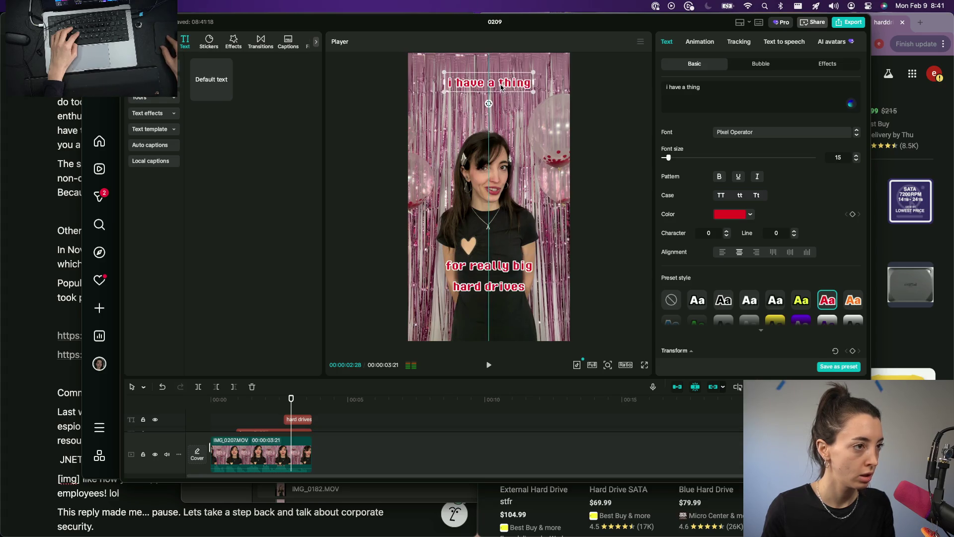
{"action": "left_click_drag", "start_coordinate": [503, 269], "coordinate": [505, 112]}
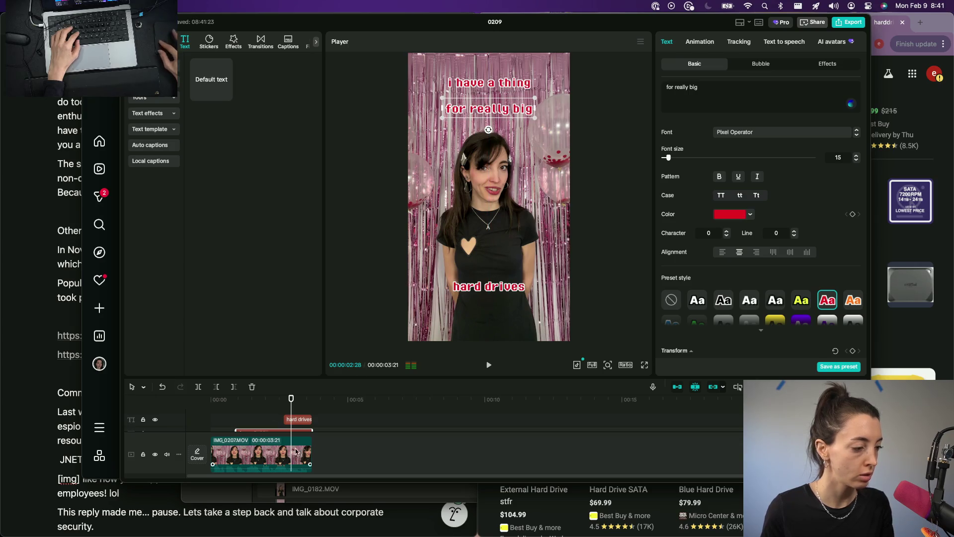
Start the 'hard drives' clip at the playhead, move it to a new upper track, and shorten its text to 'hard'.
{"action": "left_click", "coordinate": [212, 403]}
{"action": "key", "text": "space"}
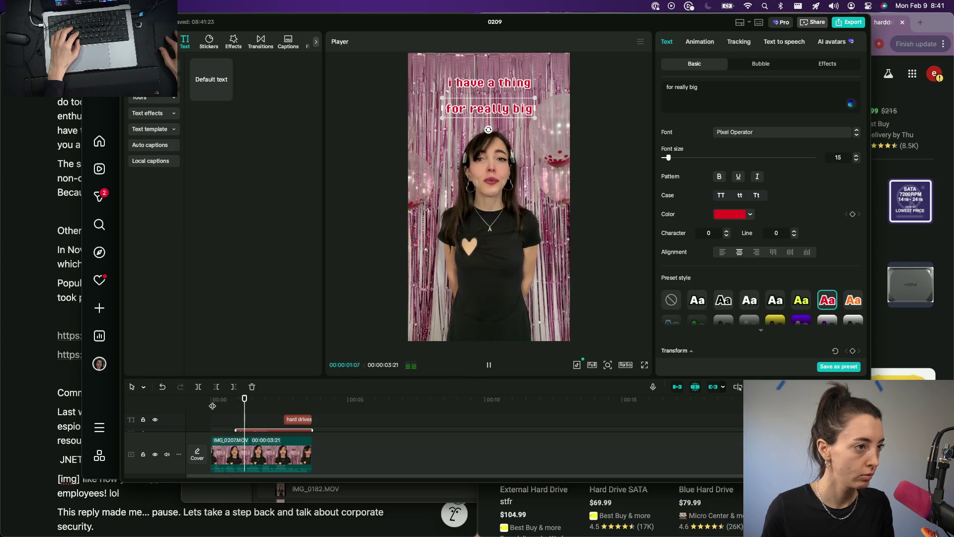
{"action": "key", "text": "space"}
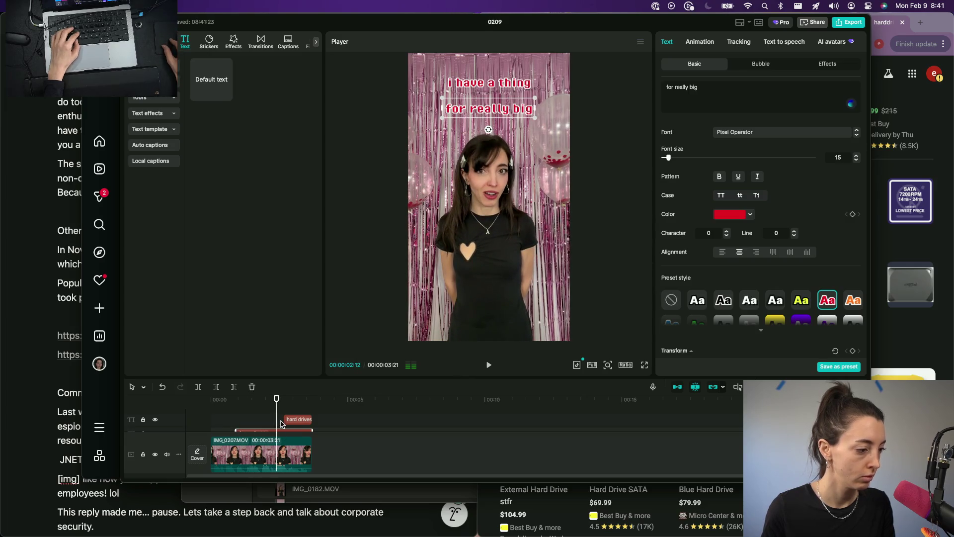
{"action": "left_click", "coordinate": [291, 420]}
{"action": "key", "text": "Left"}
{"action": "key", "text": "Left"}
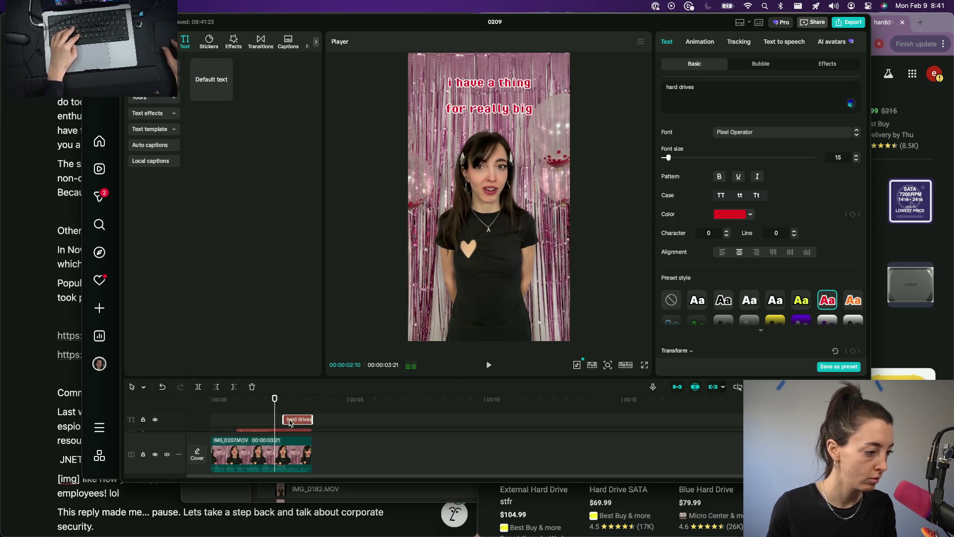
{"action": "left_click_drag", "start_coordinate": [290, 421], "coordinate": [282, 420]}
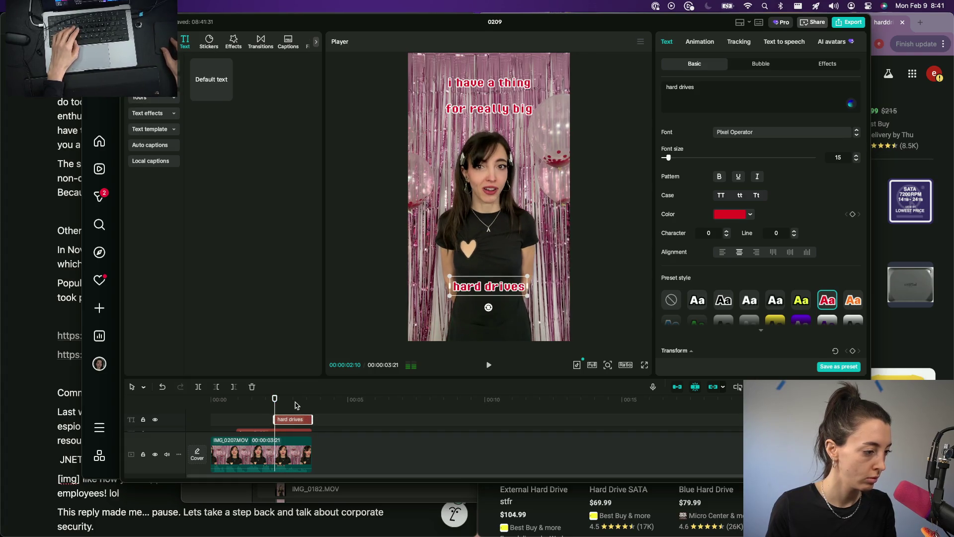
{"action": "key", "text": "space"}
{"action": "key", "text": "space"}
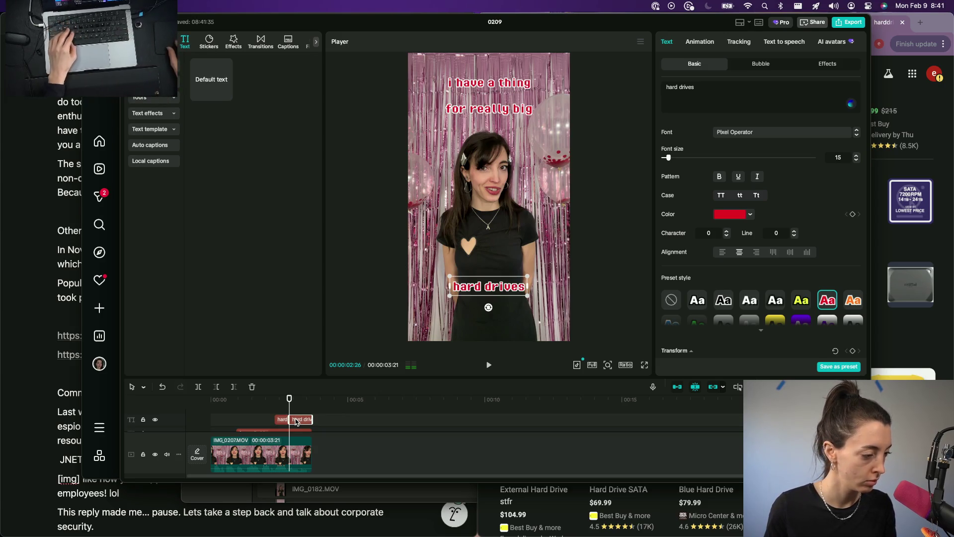
{"action": "mouse_move", "coordinate": [297, 422]}
{"action": "left_mouse_down"}
{"action": "mouse_move", "coordinate": [296, 408]}
{"action": "mouse_move", "coordinate": [311, 422]}
{"action": "left_mouse_up"}
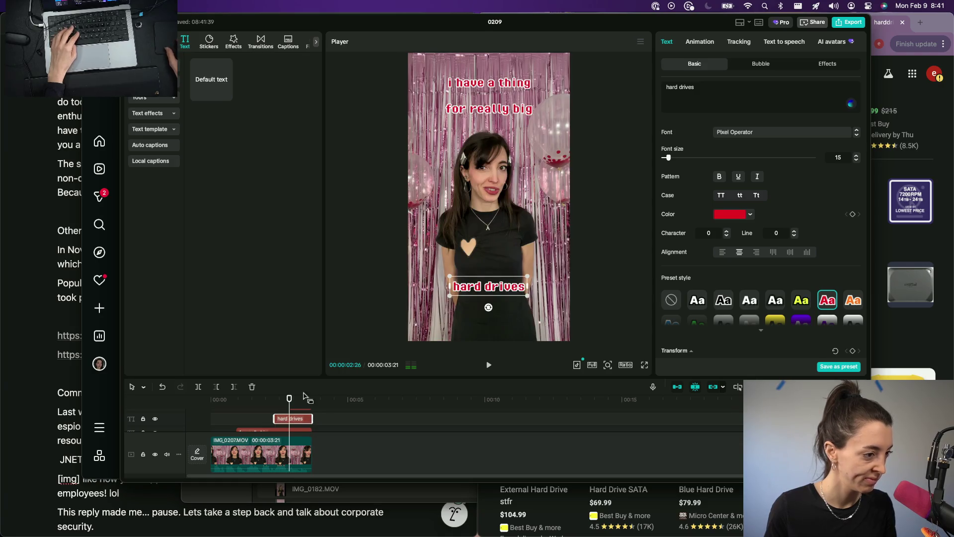
{"action": "key", "text": "BackSpace"}
{"action": "key", "text": "BackSpace"}
{"action": "key", "text": "BackSpace"}
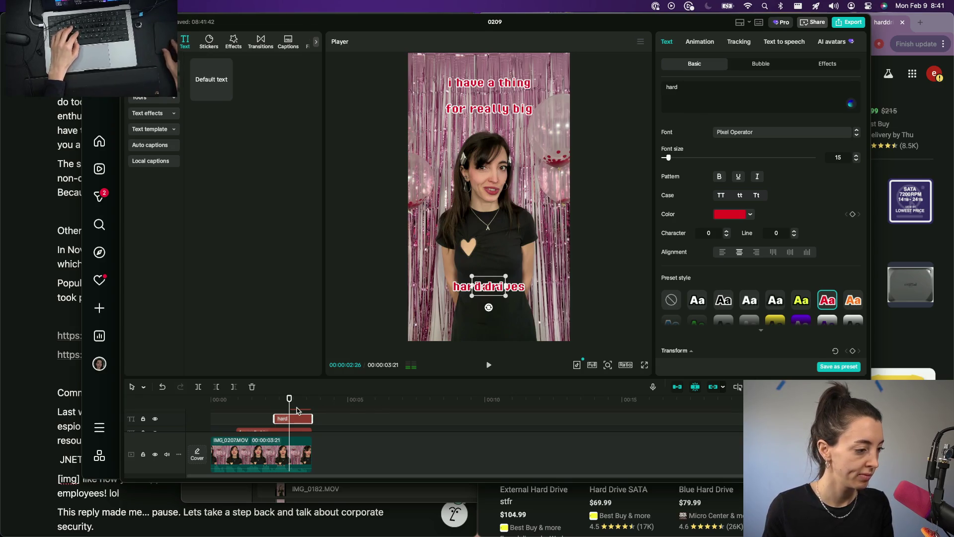
Paste a copy of the caption and edit its text to 'drives'.
{"action": "key", "text": "ctrl+v"}
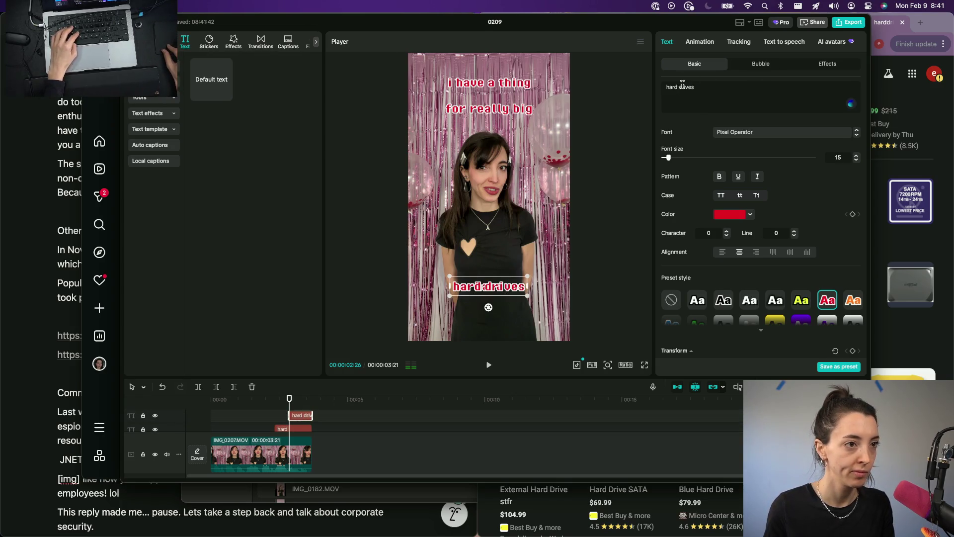
{"action": "left_click", "coordinate": [682, 87]}
{"action": "key", "text": "BackSpace"}
{"action": "key", "text": "BackSpace"}
{"action": "key", "text": "BackSpace"}
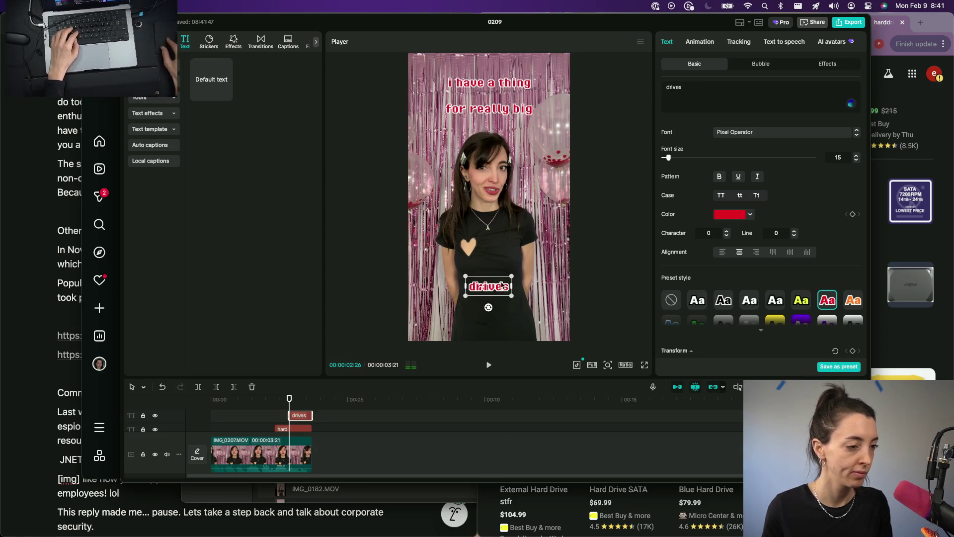
Position 'drives' below 'hard' near the bottom and enlarge it with its corner handle.
{"action": "left_click", "coordinate": [586, 267]}
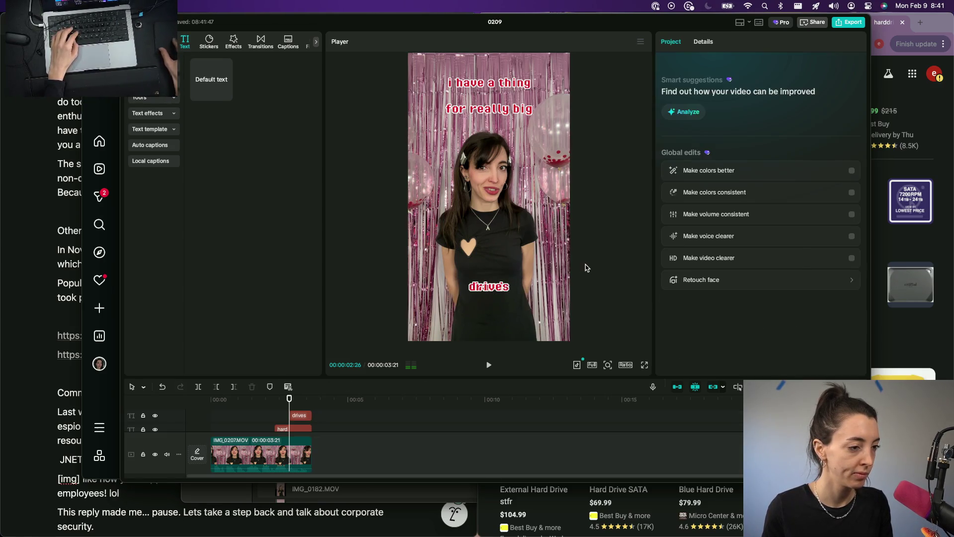
{"action": "left_click", "coordinate": [494, 292]}
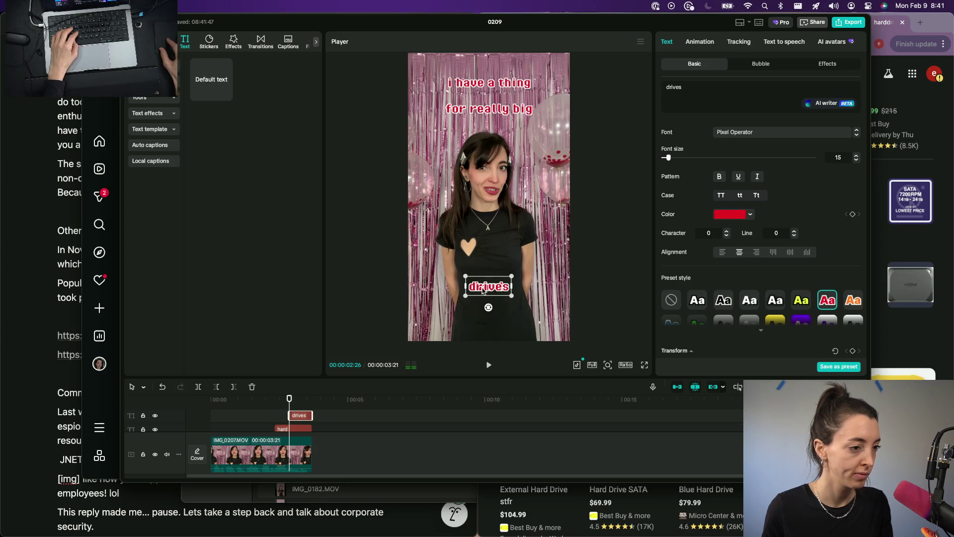
{"action": "left_click", "coordinate": [487, 286]}
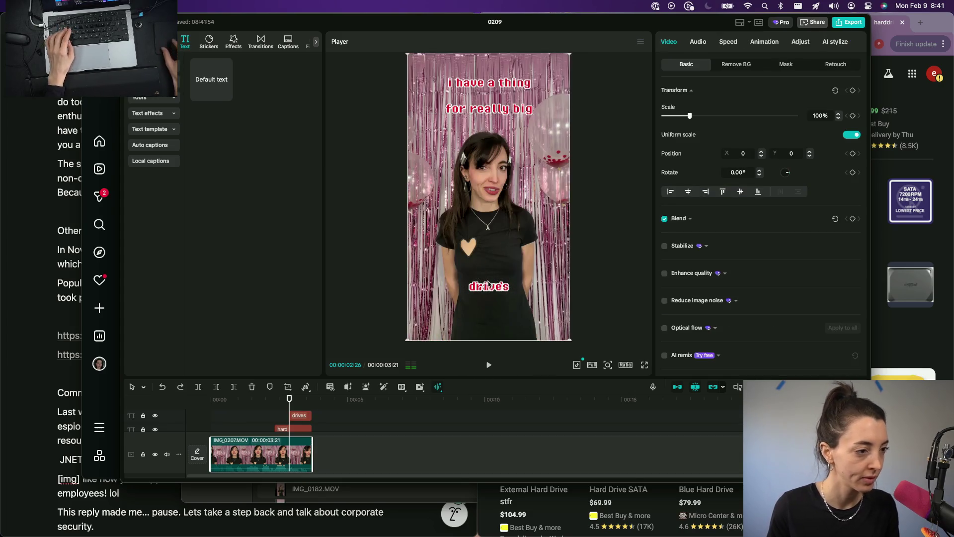
{"action": "left_click", "coordinate": [491, 290]}
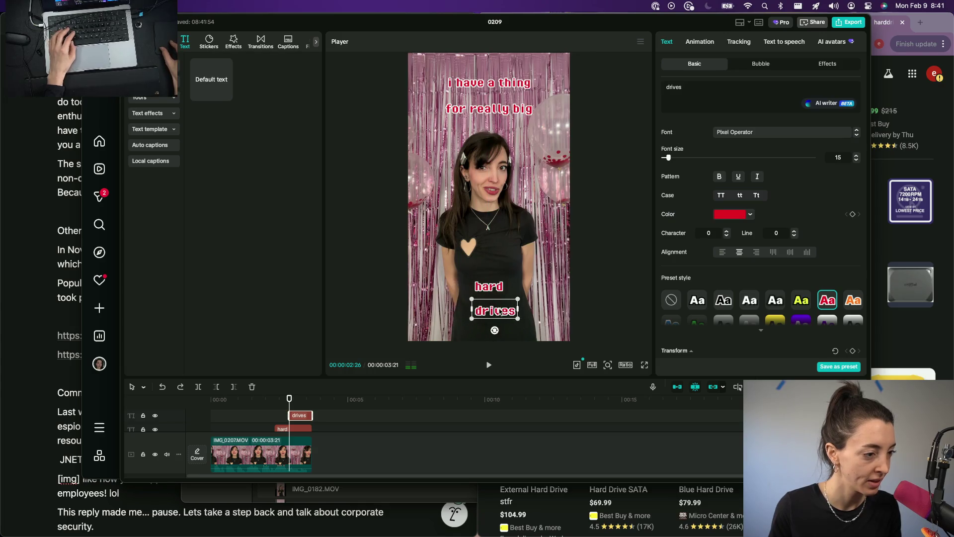
{"action": "mouse_move", "coordinate": [491, 291]}
{"action": "left_mouse_down"}
{"action": "mouse_move", "coordinate": [492, 256]}
{"action": "mouse_move", "coordinate": [516, 268]}
{"action": "mouse_move", "coordinate": [495, 281]}
{"action": "left_mouse_up"}
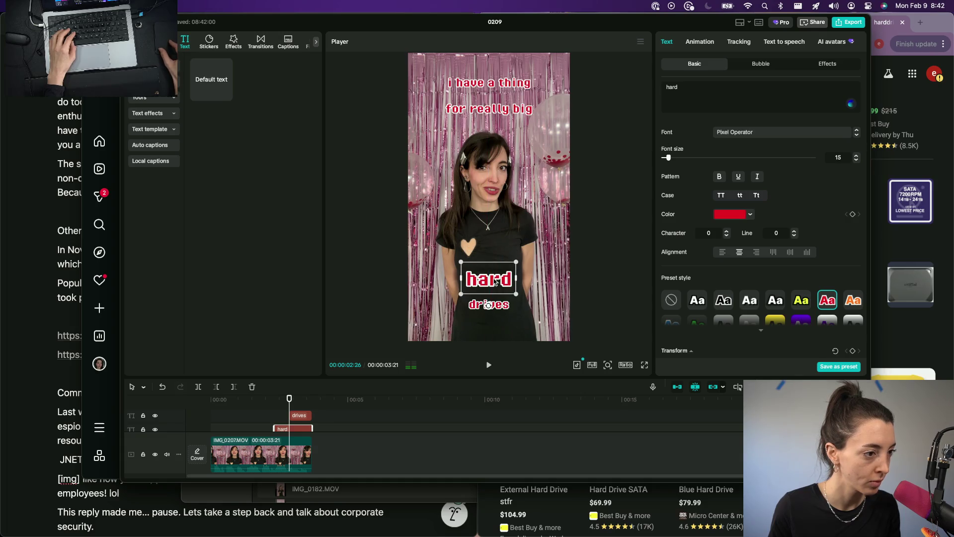
{"action": "left_click", "coordinate": [497, 301]}
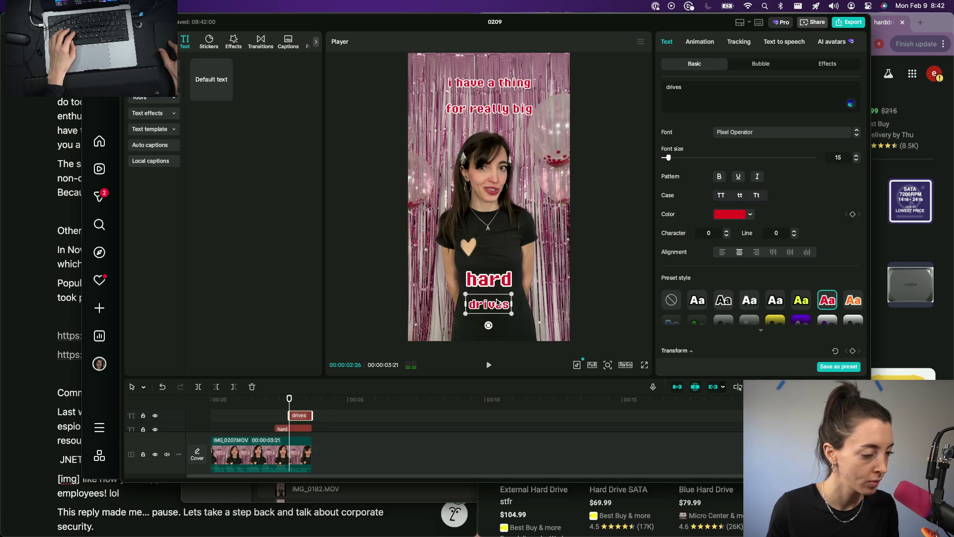
{"action": "left_click_drag", "start_coordinate": [511, 314], "coordinate": [533, 326]}
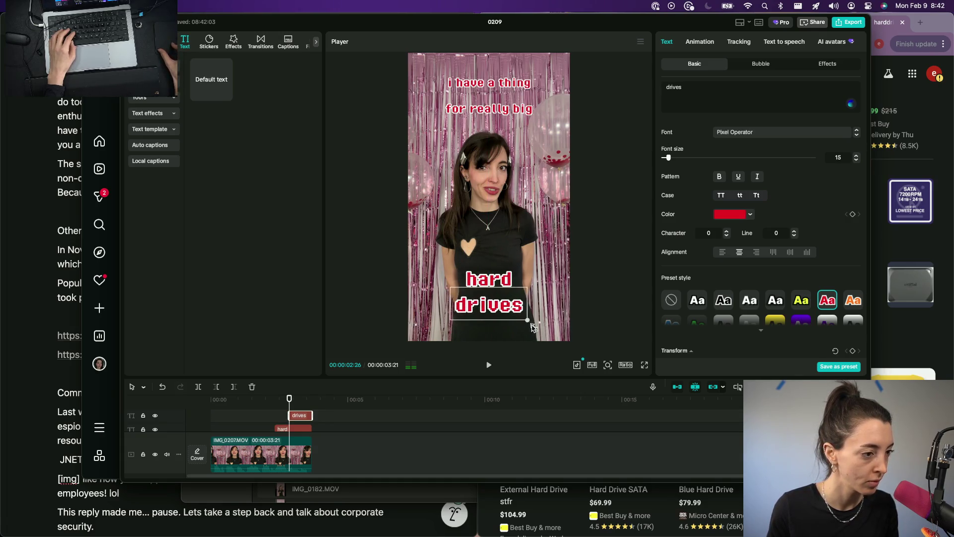
{"action": "left_click", "coordinate": [493, 281]}
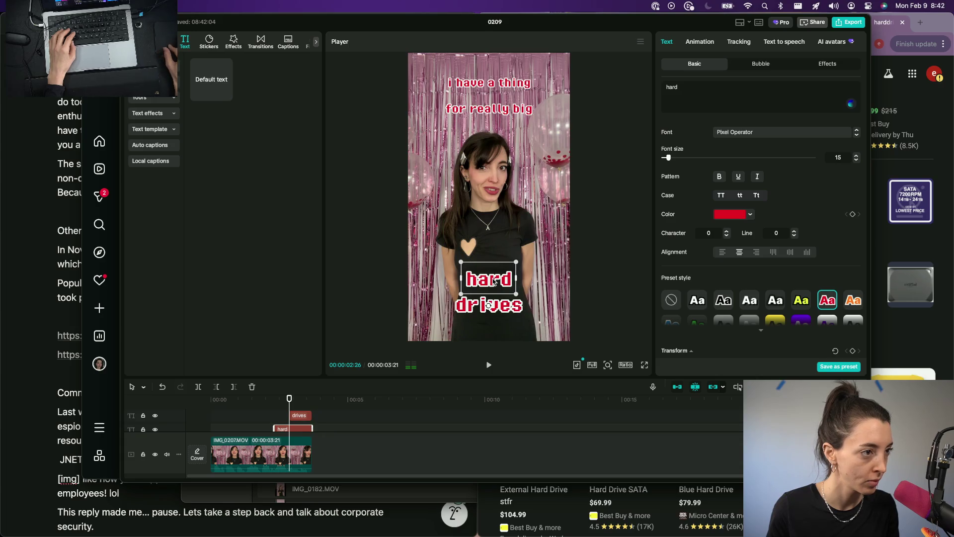
Resize the 'i have a thing' caption and move 'hard' up beneath 'for really big'.
{"action": "left_click", "coordinate": [500, 84]}
{"action": "mouse_move", "coordinate": [535, 94]}
{"action": "left_mouse_down"}
{"action": "mouse_move", "coordinate": [543, 95]}
{"action": "mouse_move", "coordinate": [537, 120]}
{"action": "left_mouse_up"}
{"action": "left_click", "coordinate": [526, 113]}
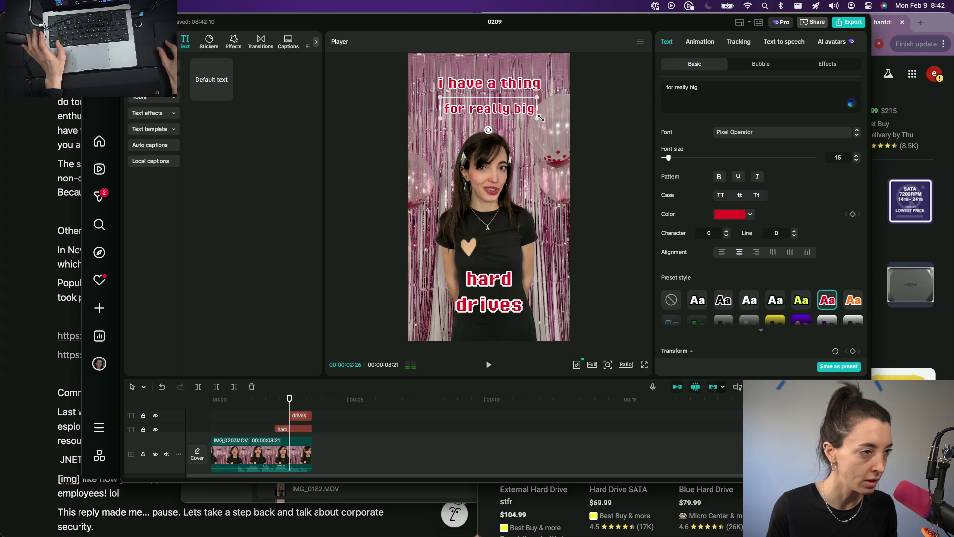
{"action": "left_click", "coordinate": [500, 282]}
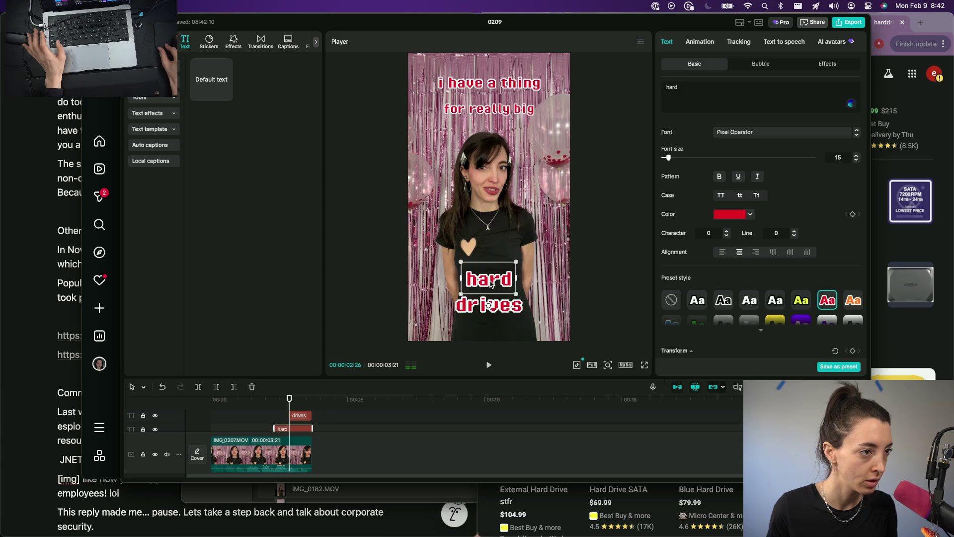
{"action": "left_click_drag", "start_coordinate": [490, 284], "coordinate": [491, 135]}
{"action": "left_click", "coordinate": [505, 92]}
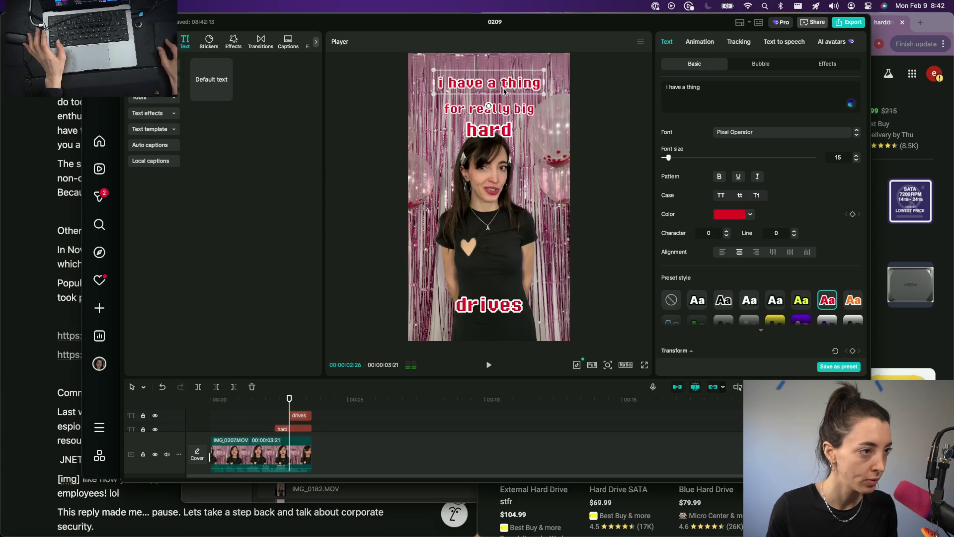
{"action": "left_click_drag", "start_coordinate": [544, 94], "coordinate": [533, 90]}
Shrink 'for really big' and nudge 'drives' up onto the centre line.
{"action": "left_click", "coordinate": [511, 121]}
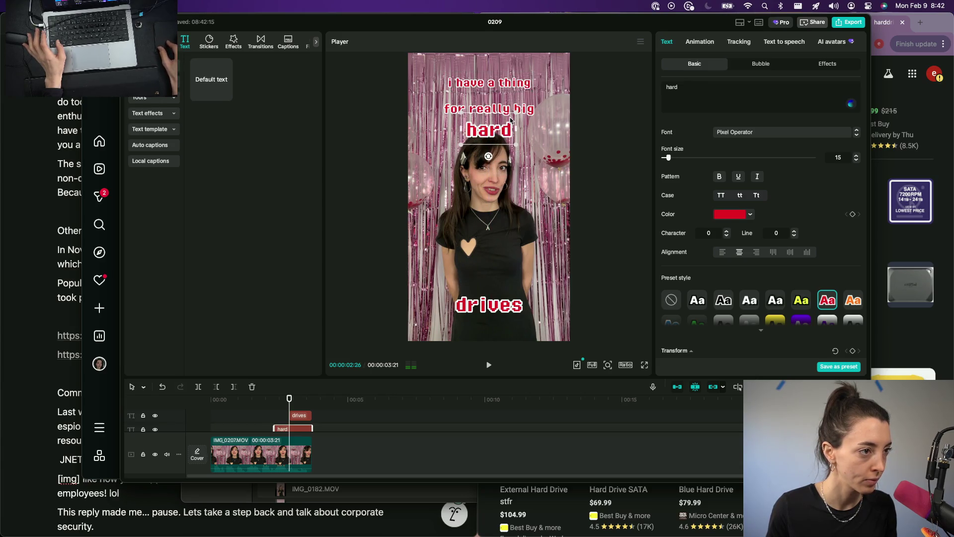
{"action": "left_click", "coordinate": [529, 108]}
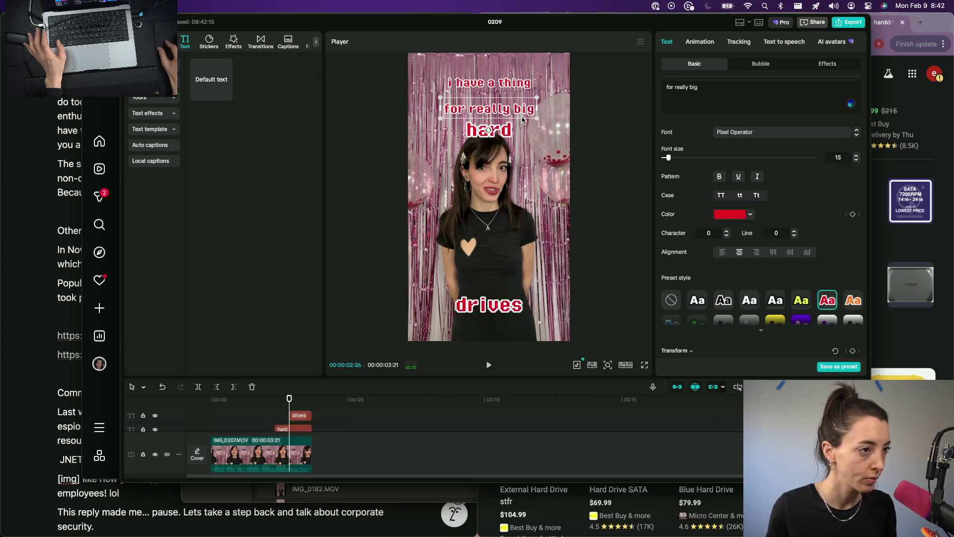
{"action": "mouse_move", "coordinate": [536, 120]}
{"action": "left_mouse_down"}
{"action": "mouse_move", "coordinate": [520, 103]}
{"action": "mouse_move", "coordinate": [504, 283]}
{"action": "mouse_move", "coordinate": [502, 274]}
{"action": "left_mouse_up"}
{"action": "left_click", "coordinate": [502, 127]}
{"action": "left_click_drag", "start_coordinate": [508, 307], "coordinate": [496, 303]}
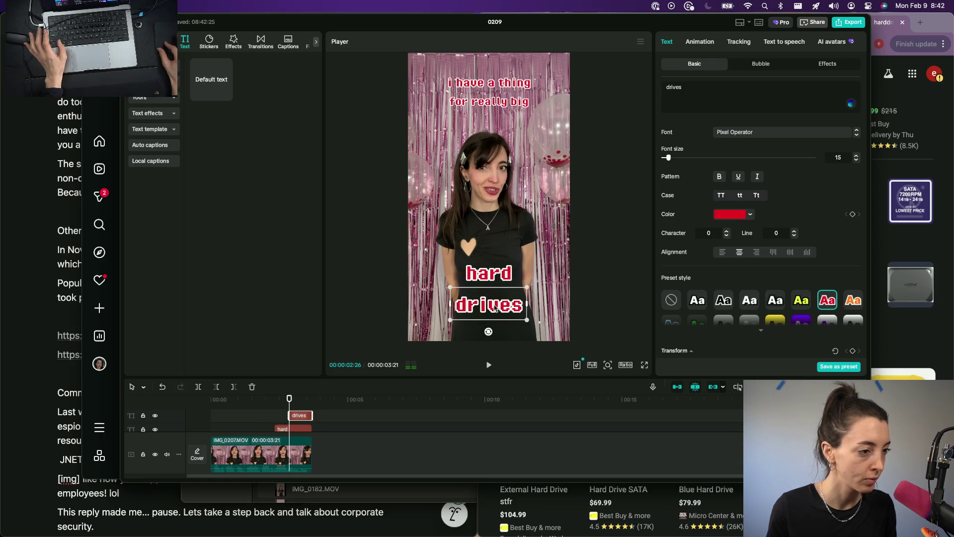
Enlarge 'for really big' and shift it slightly to settle the caption layout.
{"action": "left_click", "coordinate": [482, 106]}
{"action": "left_click_drag", "start_coordinate": [532, 112], "coordinate": [548, 126]}
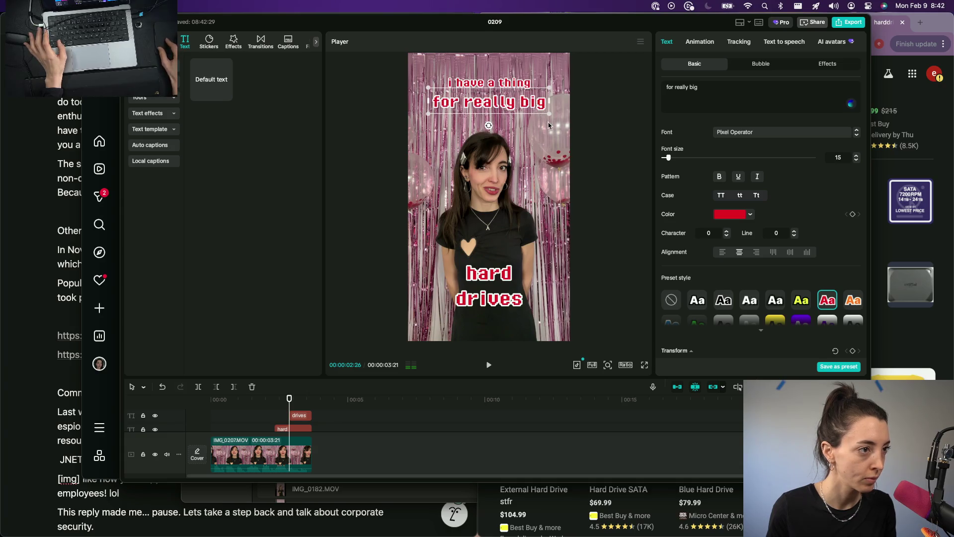
{"action": "left_click", "coordinate": [522, 124]}
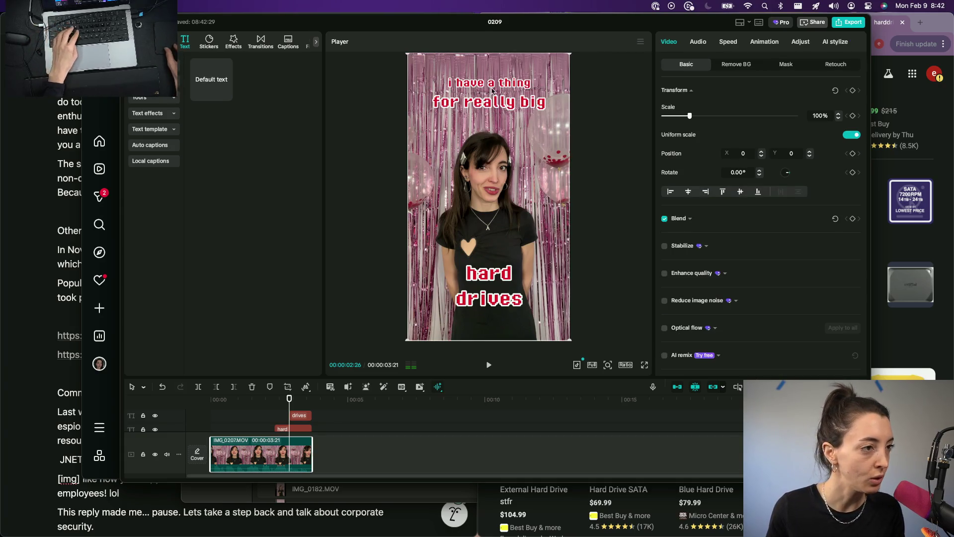
{"action": "left_click", "coordinate": [512, 104]}
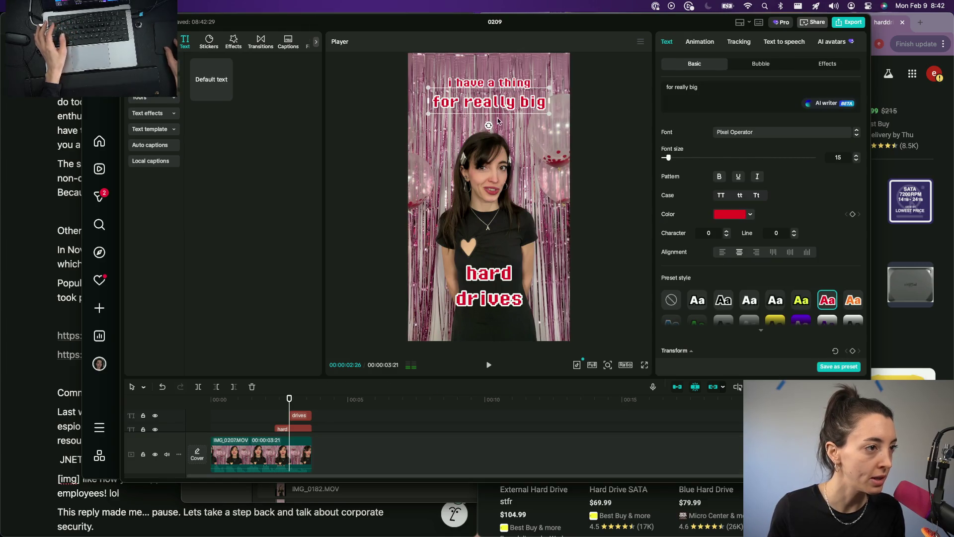
{"action": "mouse_move", "coordinate": [499, 105]}
{"action": "left_mouse_down"}
{"action": "mouse_move", "coordinate": [499, 118]}
{"action": "mouse_move", "coordinate": [498, 108]}
{"action": "mouse_move", "coordinate": [541, 94]}
{"action": "mouse_move", "coordinate": [526, 89]}
{"action": "left_mouse_up"}
{"action": "left_click", "coordinate": [520, 85]}
{"action": "left_click", "coordinate": [186, 400]}
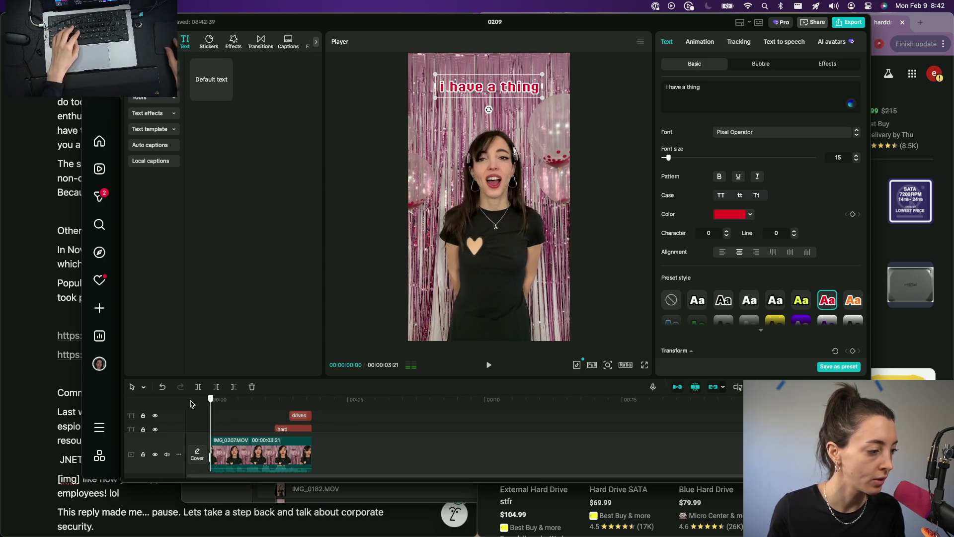
{"action": "key", "text": "space"}
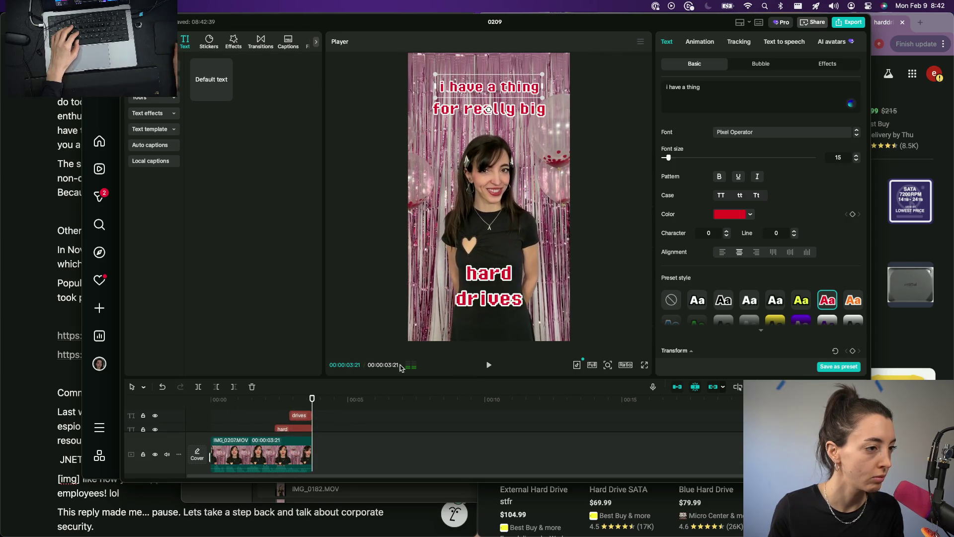
Export the video as 0209 in 2K HEVC .mov format, dismissing the share panel.
{"action": "left_click", "coordinate": [852, 22]}
{"action": "double_click", "coordinate": [565, 118]}
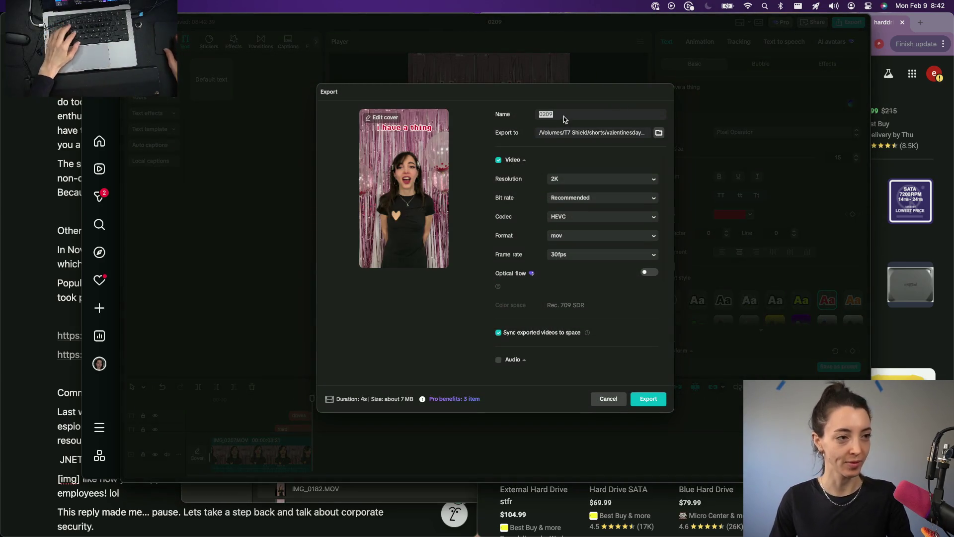
{"action": "left_click", "coordinate": [651, 401]}
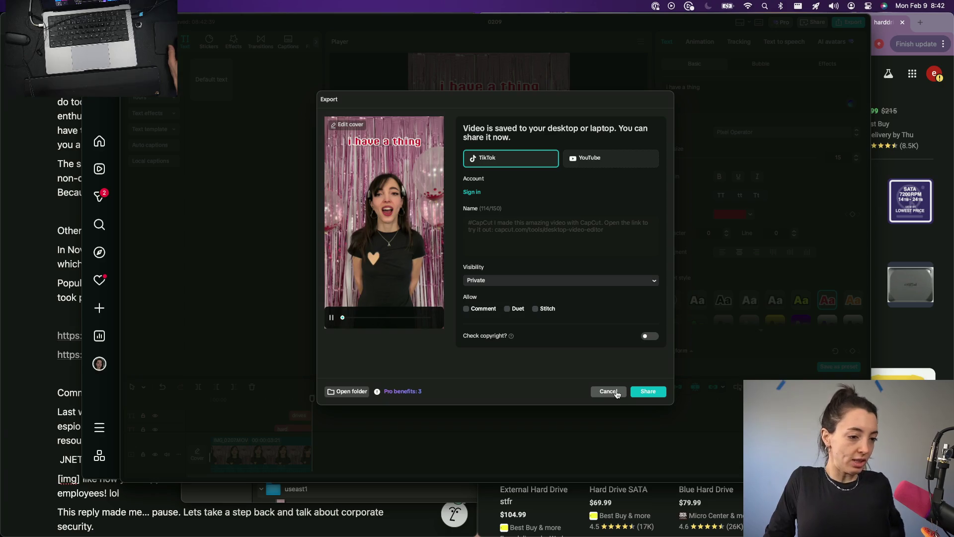
{"action": "left_click", "coordinate": [609, 391]}
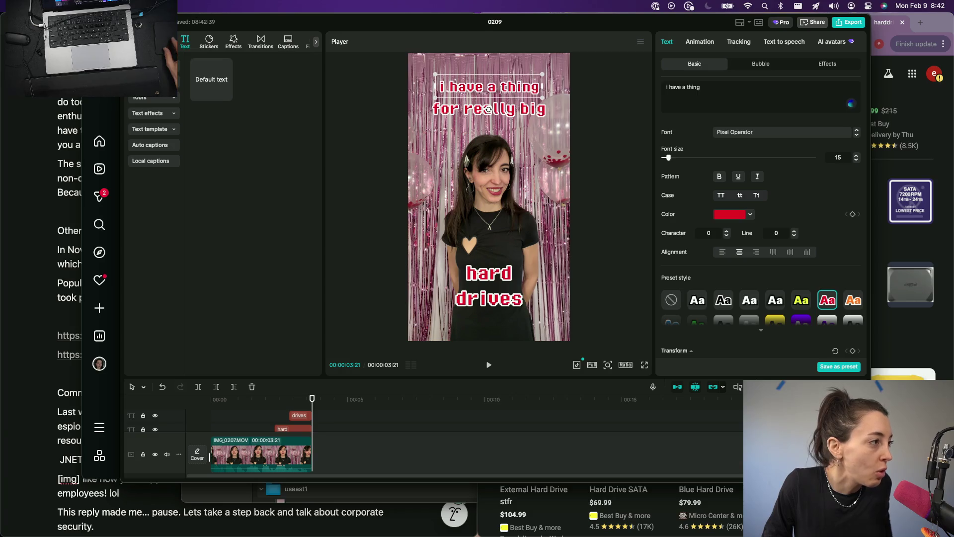
Delete the 'hard' and 'drives' text clips, then close project 0209 and the CapCut home window.
{"action": "key", "text": "Delete"}
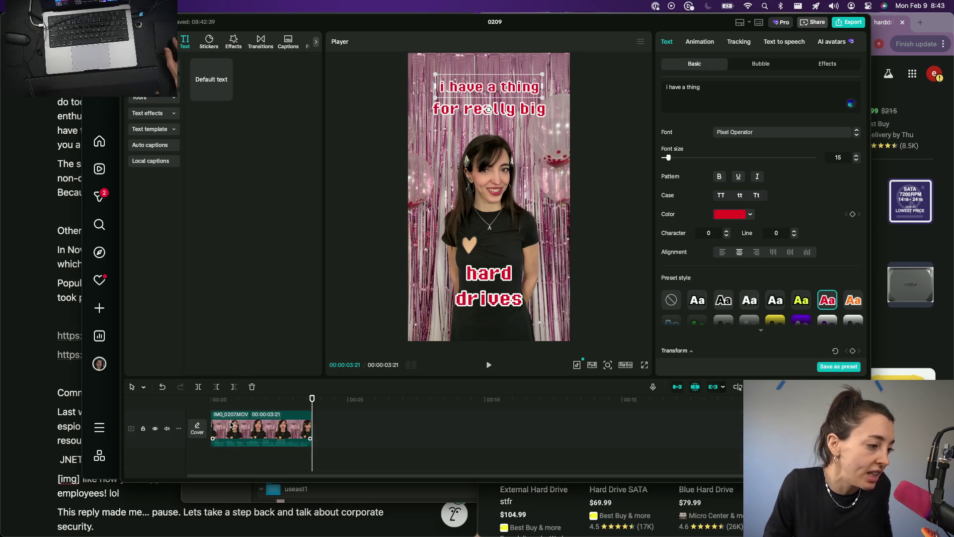
{"action": "key", "text": "super+z"}
{"action": "key", "text": "super+shift+z"}
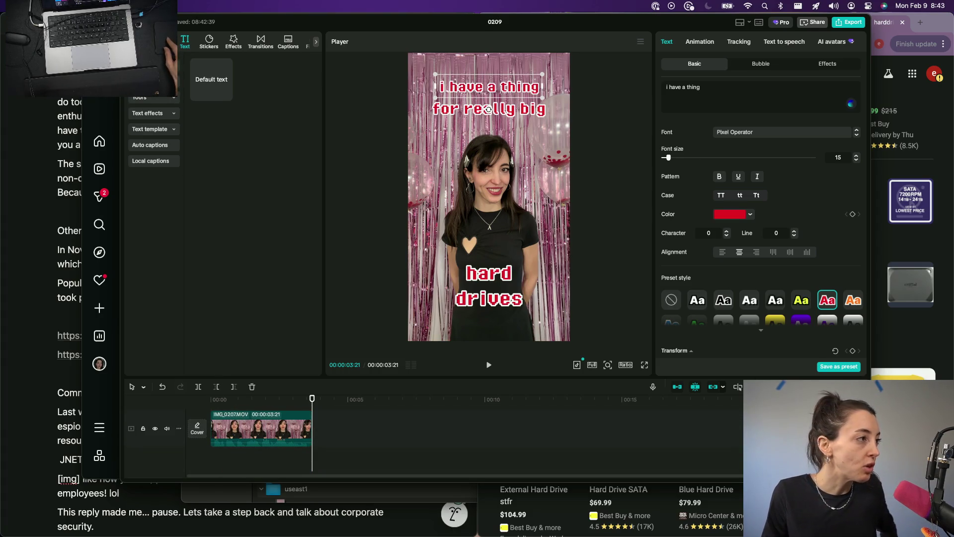
{"action": "key", "text": "super+w"}
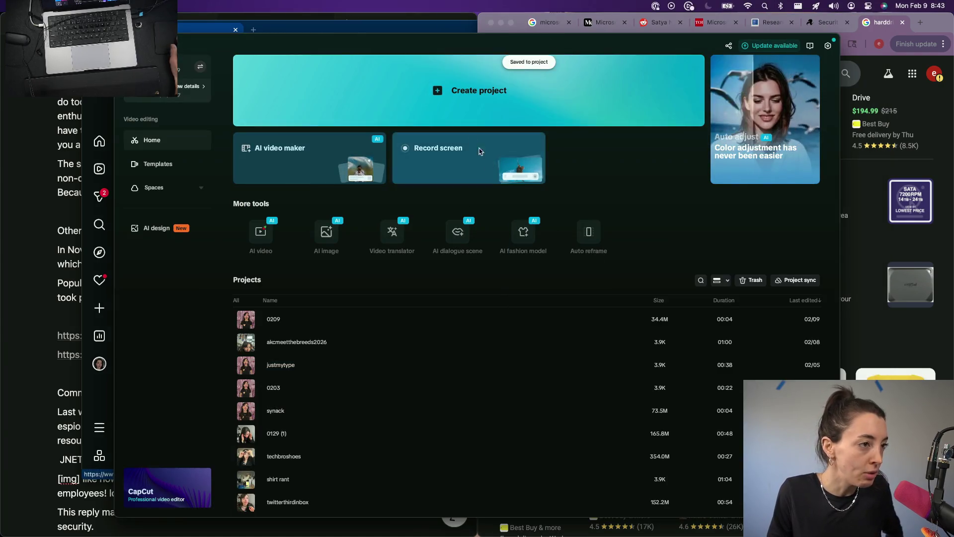
{"action": "key", "text": "super+w"}
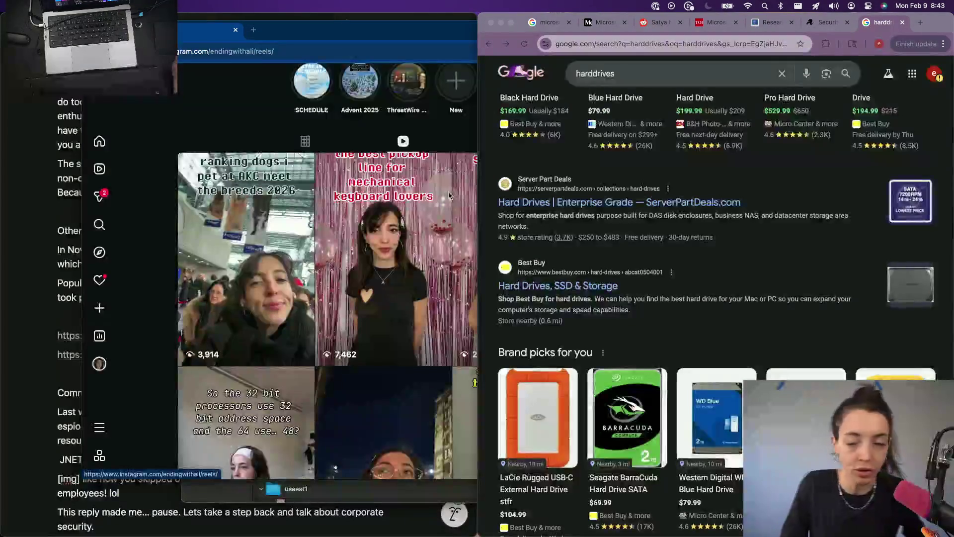